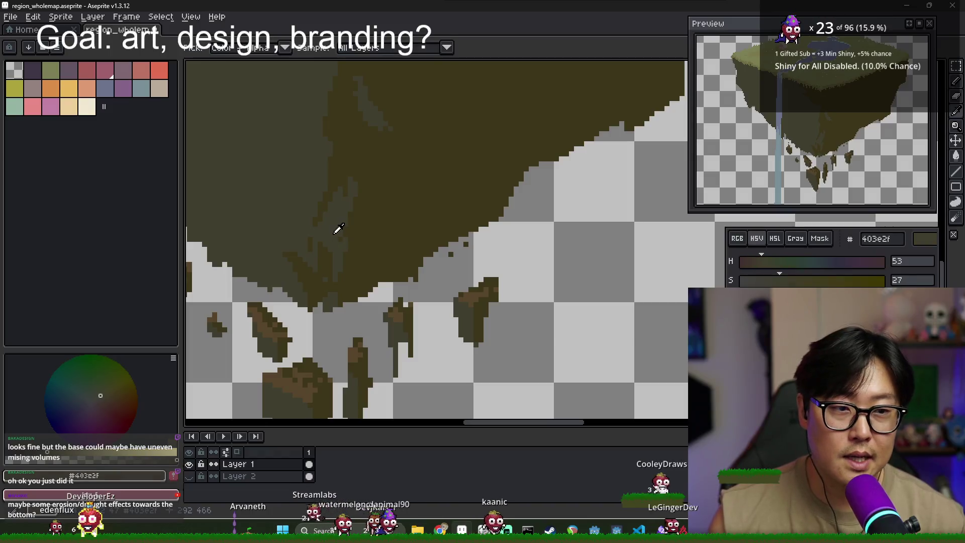
Pick dark earth 3d361b from the canvas and fill the outlined triangle on the cliff with it
scroll(352, 236, "down", 2)
scroll(378, 241, "up", 1)
left_click_drag(377, 241, 394, 292)
left_click(395, 291, "alt")
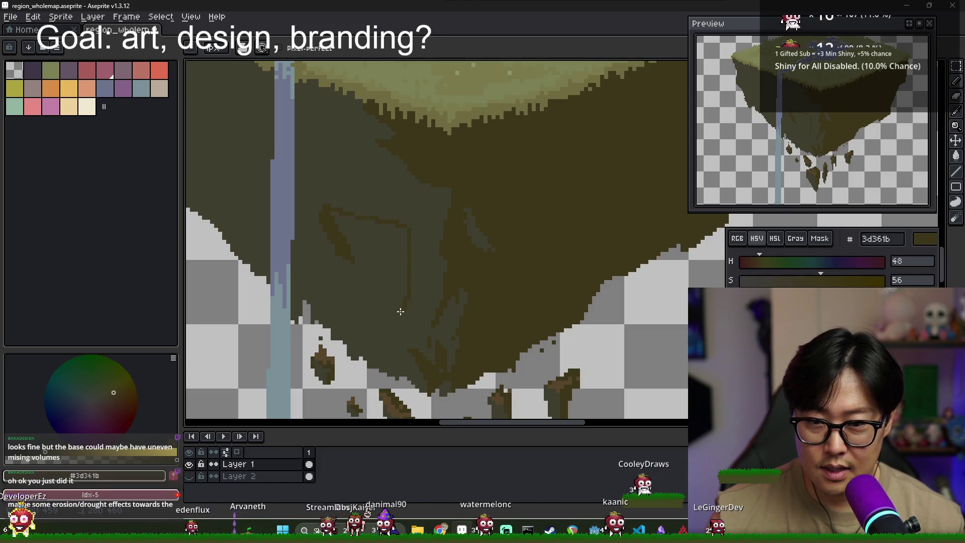
key("g")
left_click(391, 286)
Switch among the Paint Bucket, Eyedropper and Pencil, ending on the Pencil
scroll(349, 288, "down", 3)
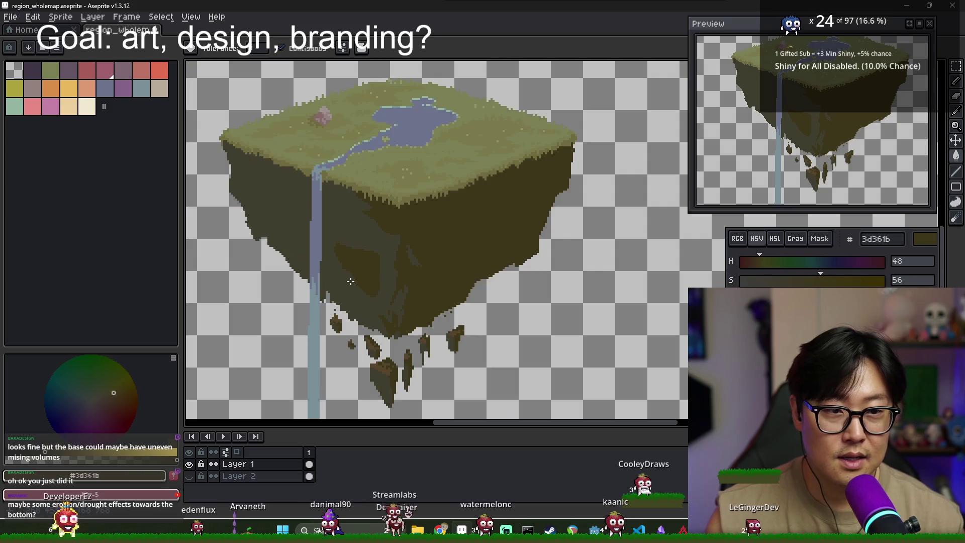
key("b")
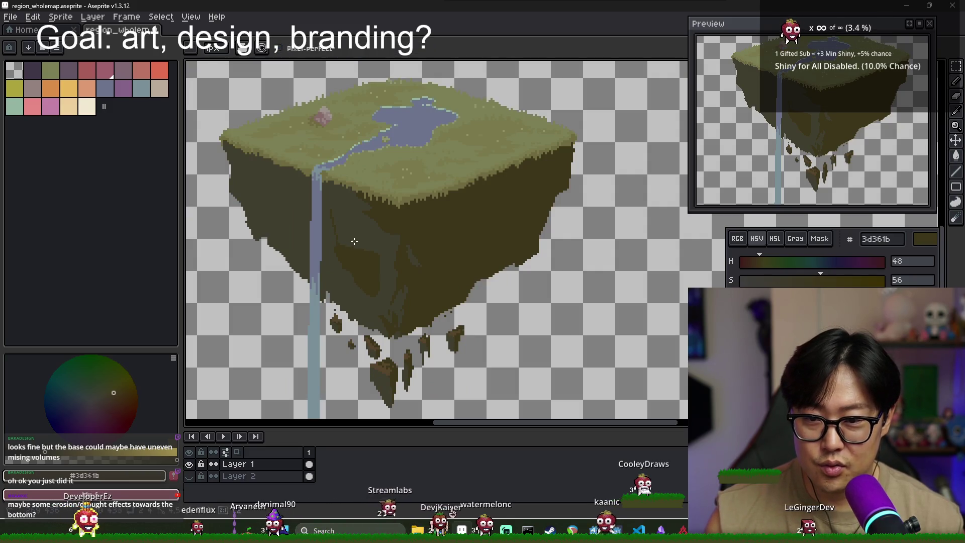
key("g")
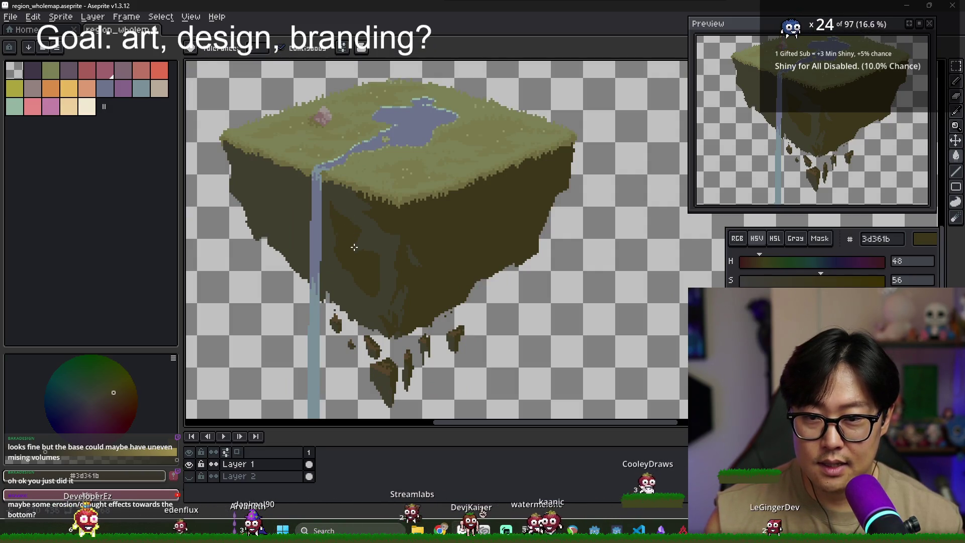
key("alt")
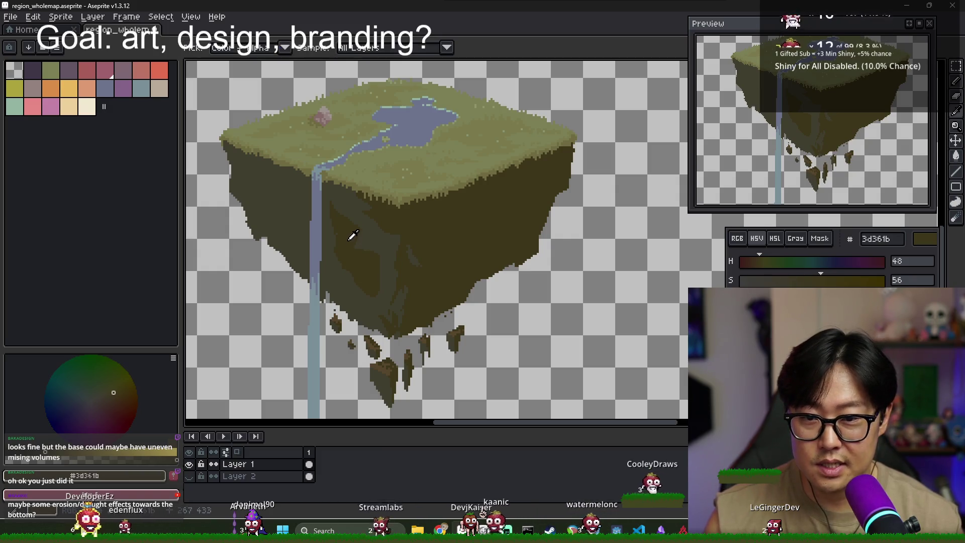
key("b")
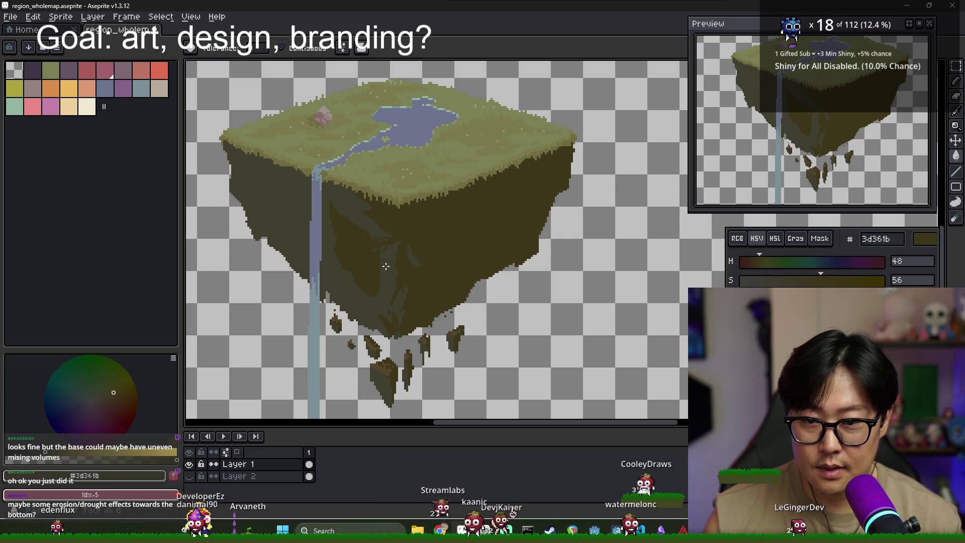
scroll(382, 256, "up", 3)
key("b")
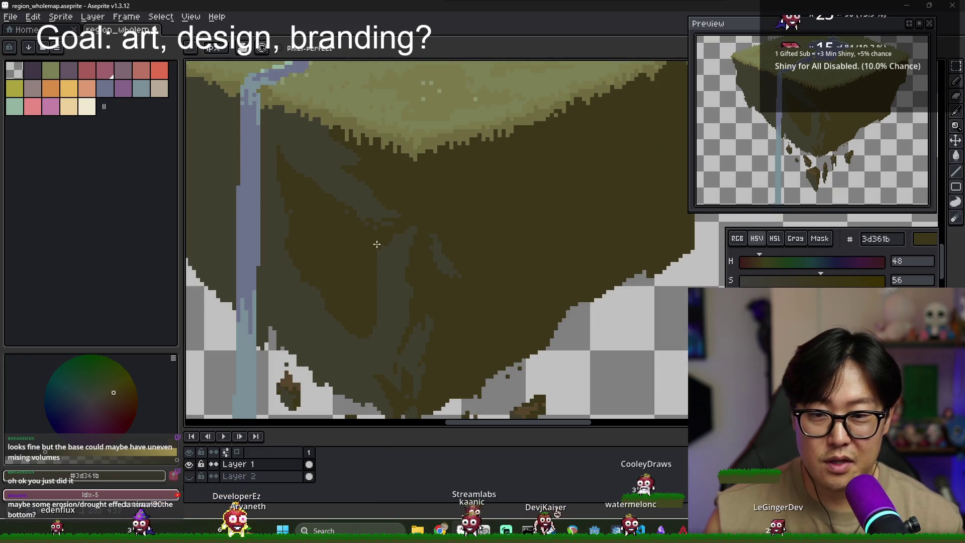
scroll(352, 241, "down", 3)
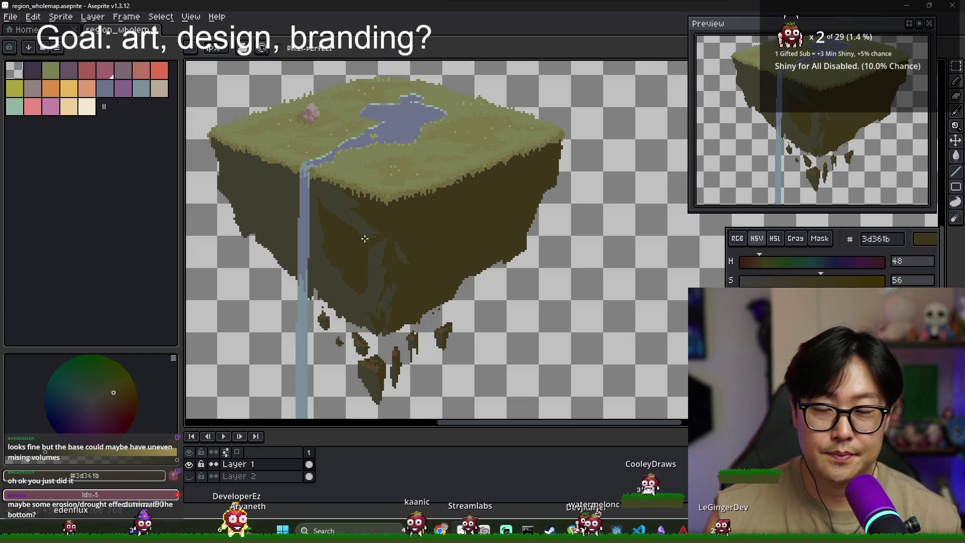
left_click(346, 205, "alt")
scroll(346, 205, "up", 3)
left_click(317, 185, "alt")
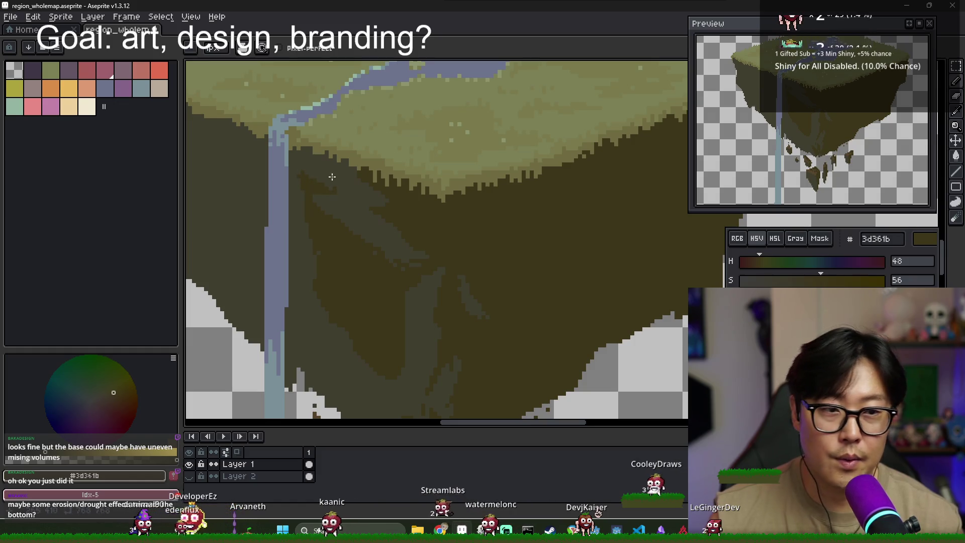
scroll(353, 198, "down", 3)
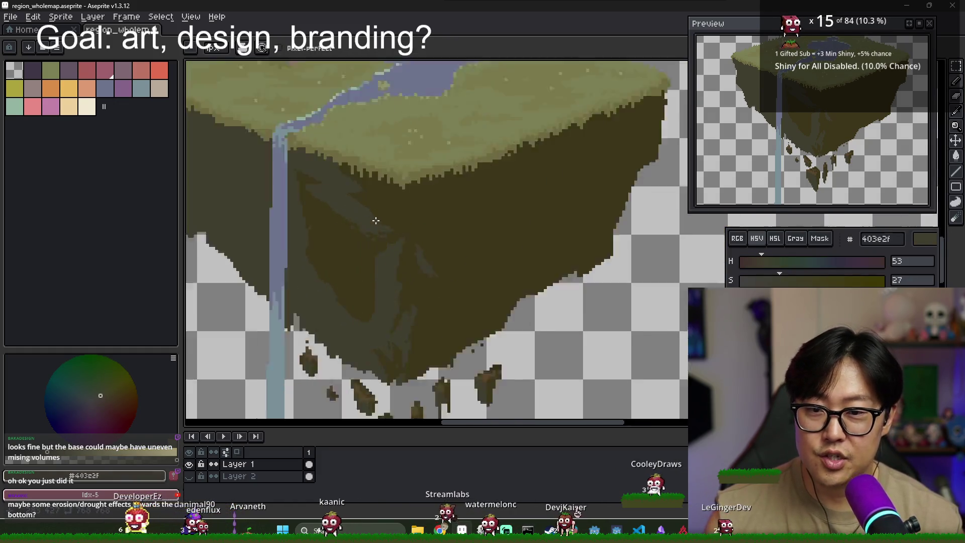
scroll(318, 169, "up", 3)
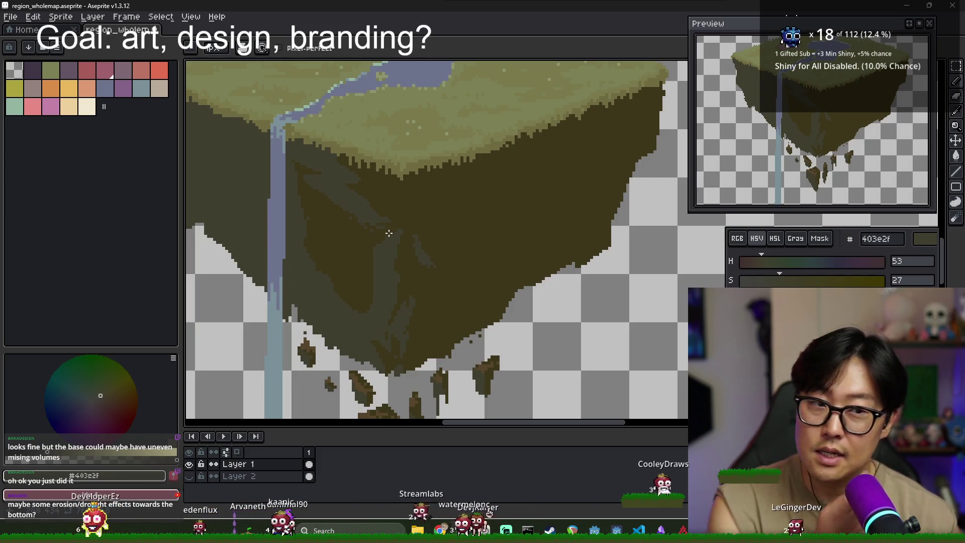
scroll(371, 215, "down", 3)
scroll(359, 207, "up", 3)
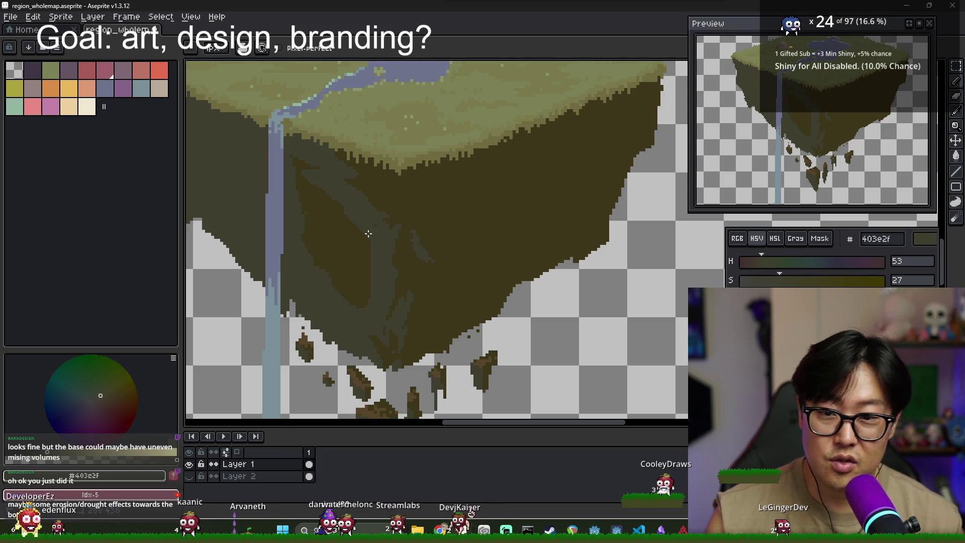
left_click(338, 204, "alt")
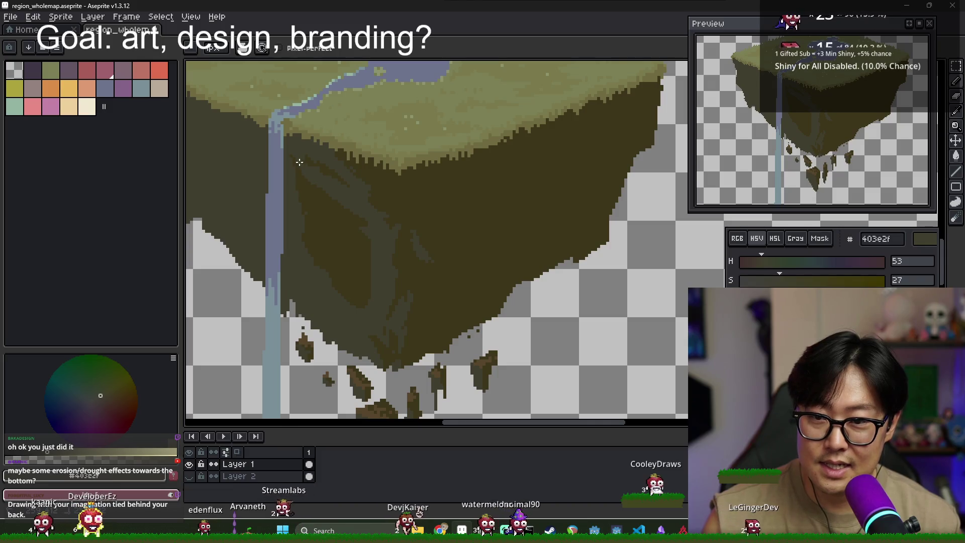
left_click(308, 151, "alt")
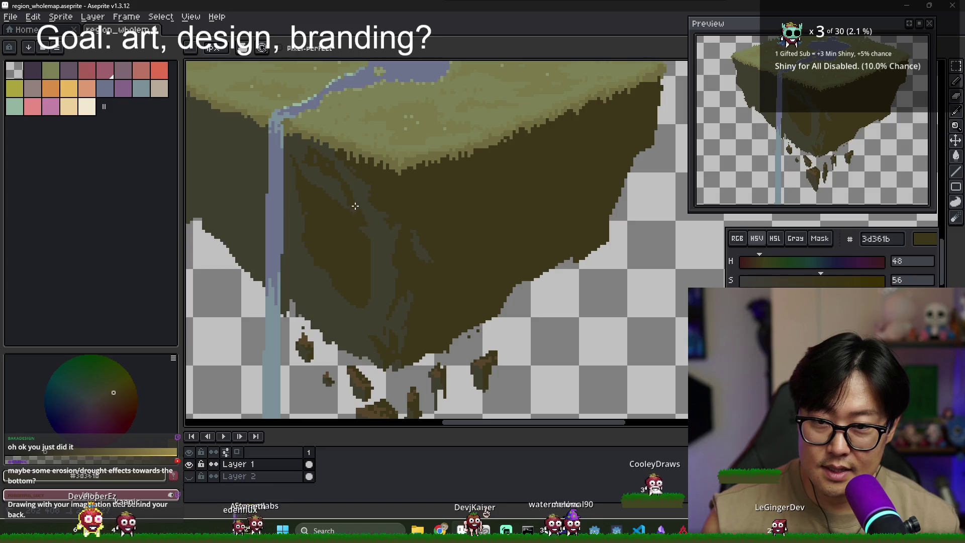
key("i")
key("b")
scroll(334, 185, "down", 3)
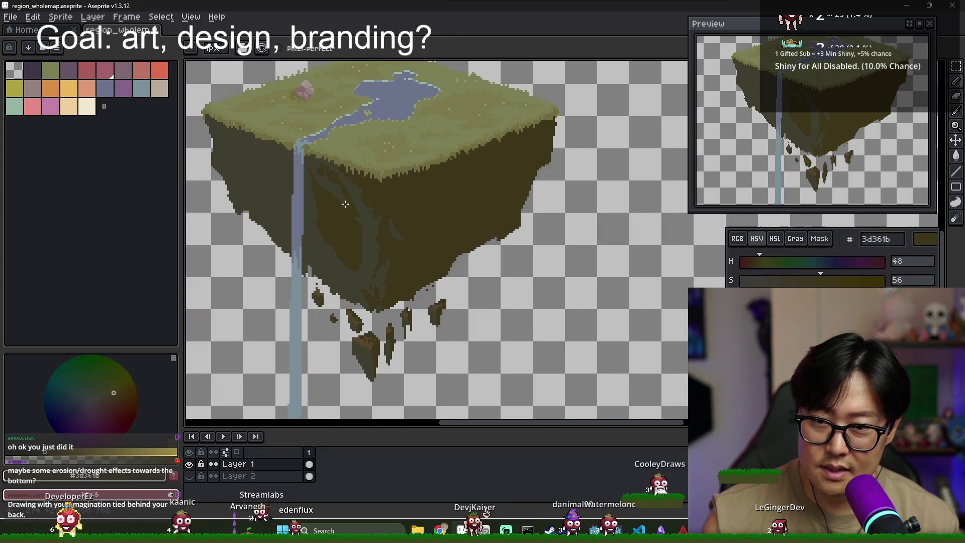
scroll(333, 185, "up", 3)
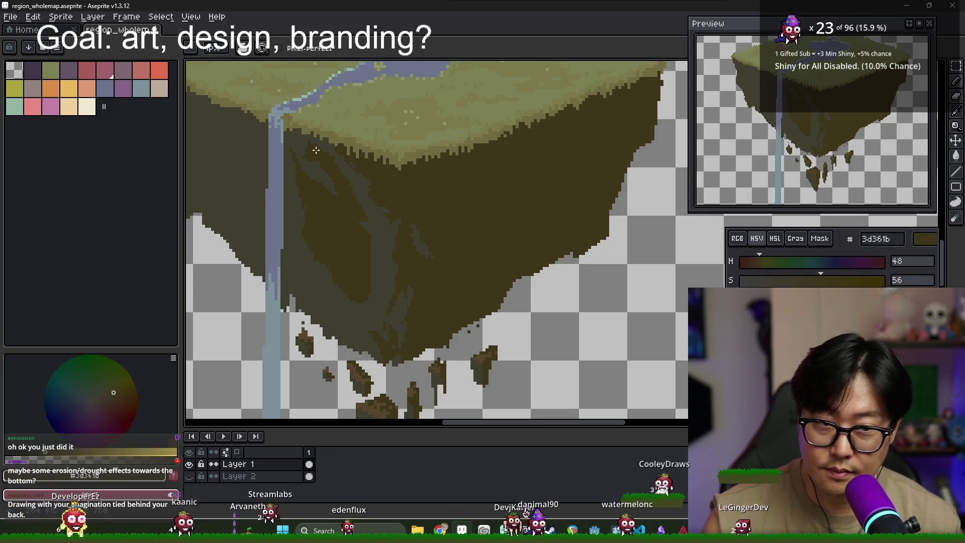
scroll(360, 217, "down", 3)
scroll(360, 217, "down", 2)
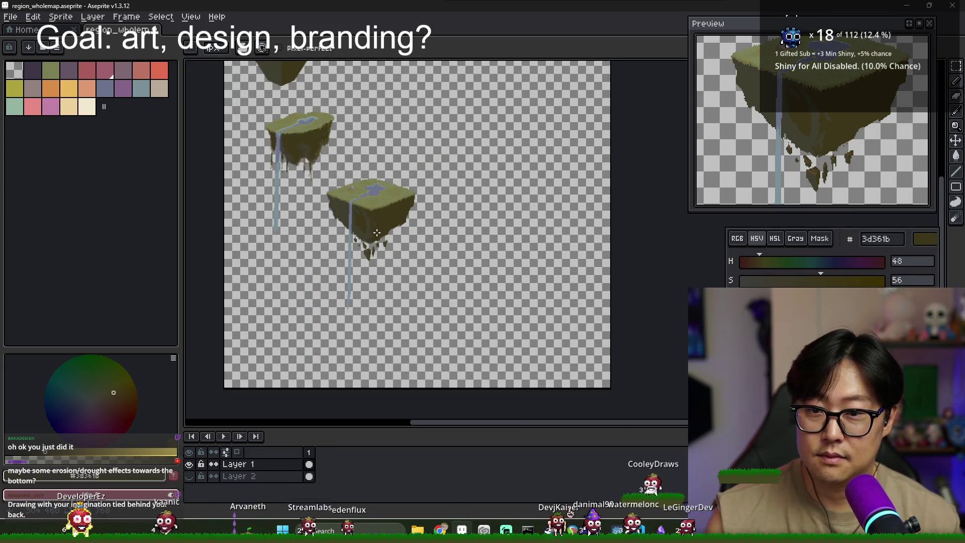
scroll(346, 149, "up", 5)
scroll(347, 149, "down", 2)
left_click(312, 130, "alt")
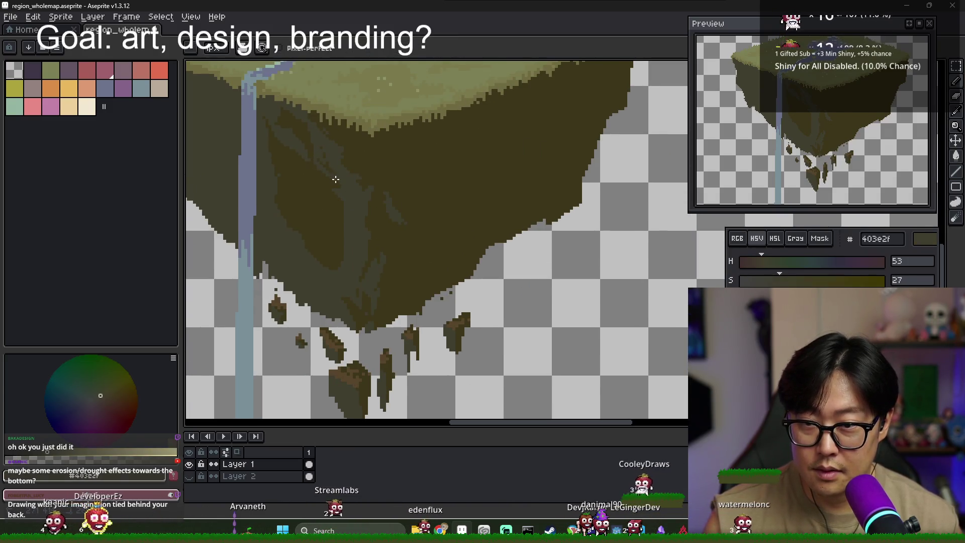
left_click(327, 156, "alt")
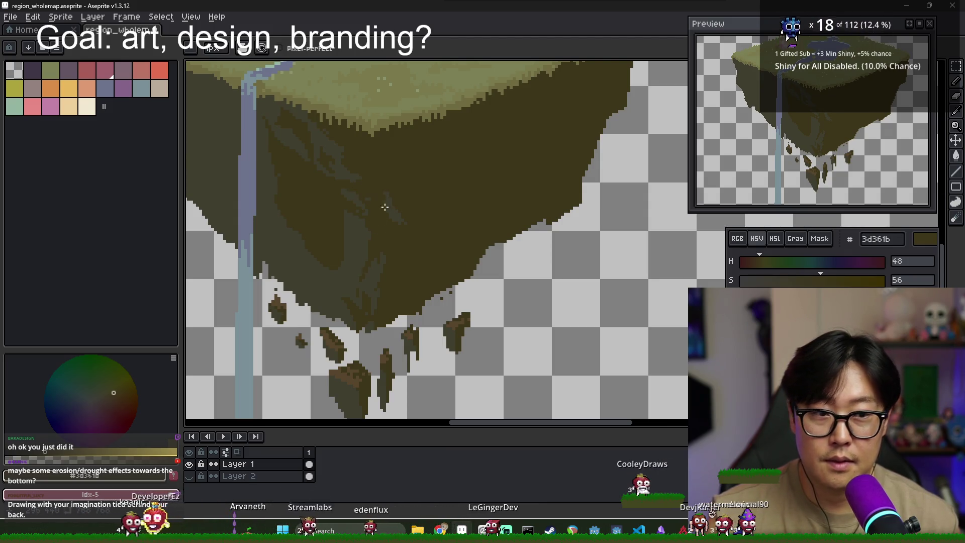
scroll(385, 207, "down", 1)
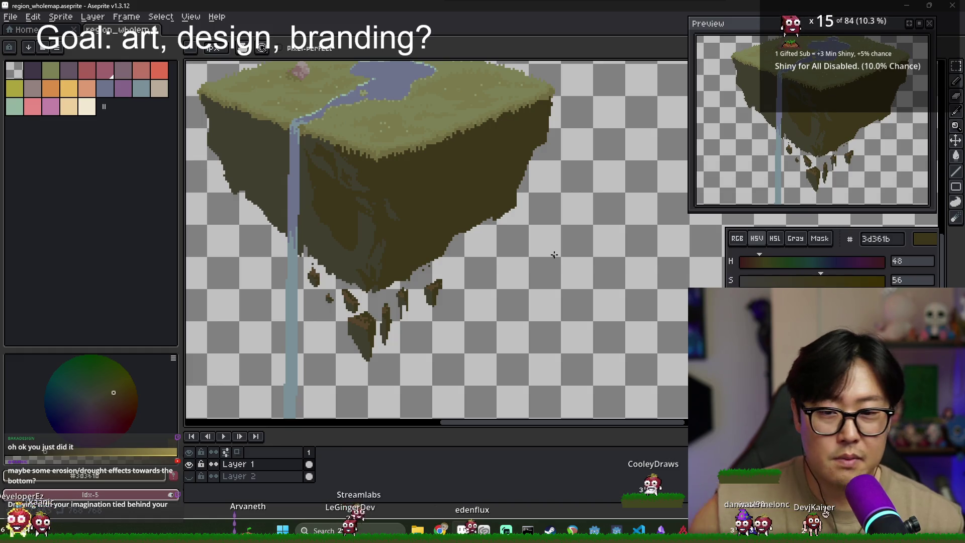
scroll(364, 288, "up", 1)
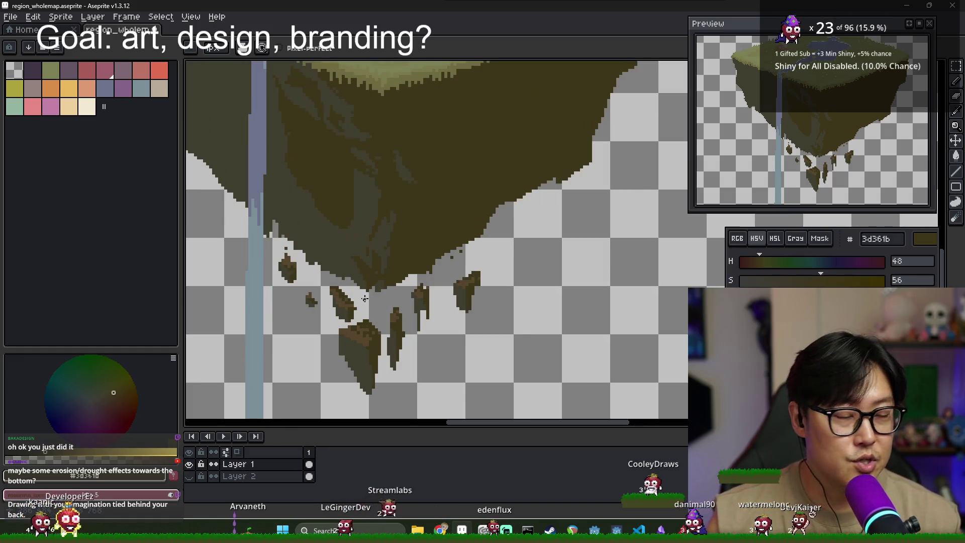
Erase notches into the earth mass's bottom edge and pencil a thin dark spike beneath it
key("b")
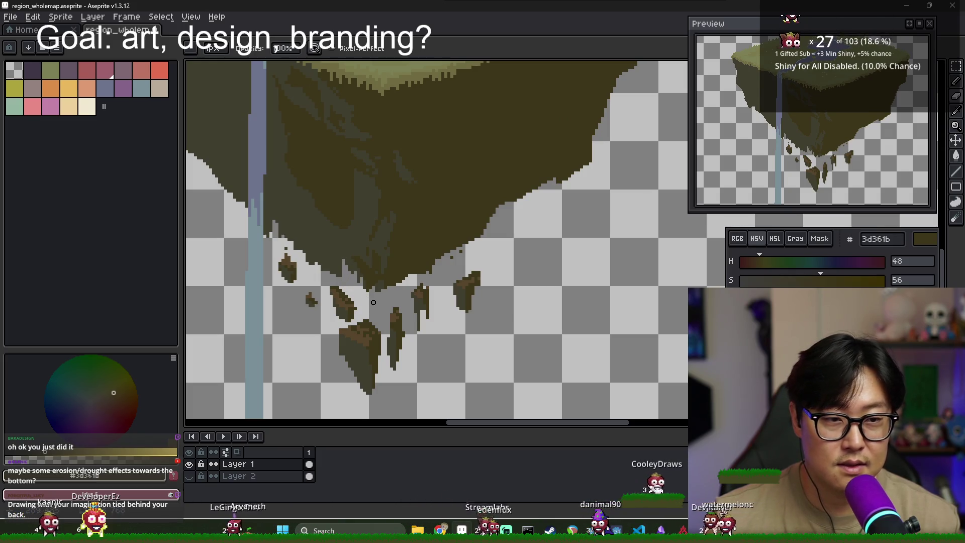
left_click_drag(374, 305, 406, 284)
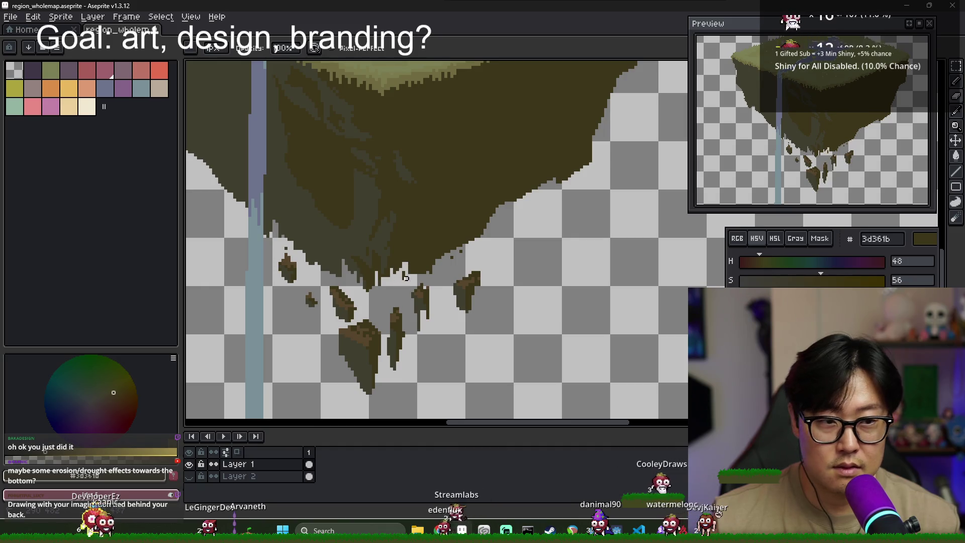
key("b")
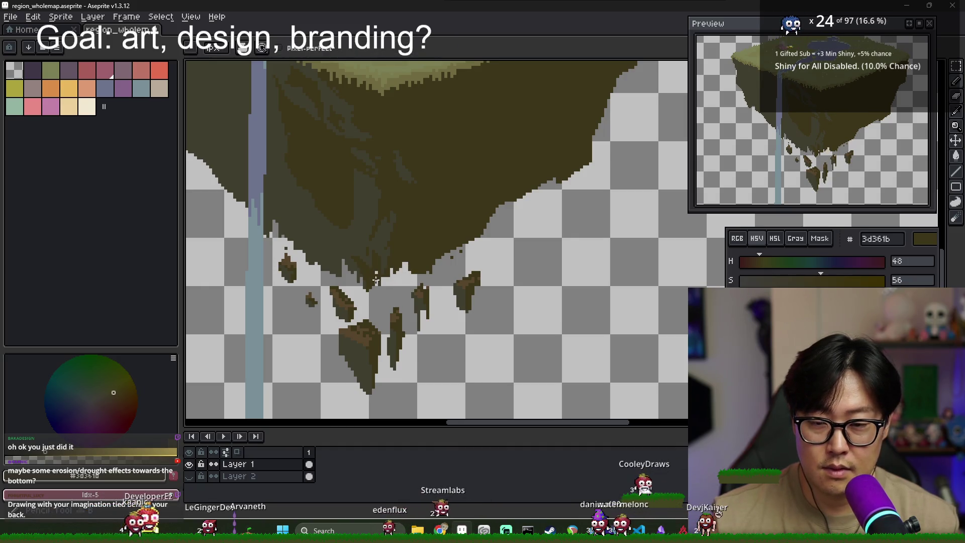
left_click_drag(375, 278, 376, 308)
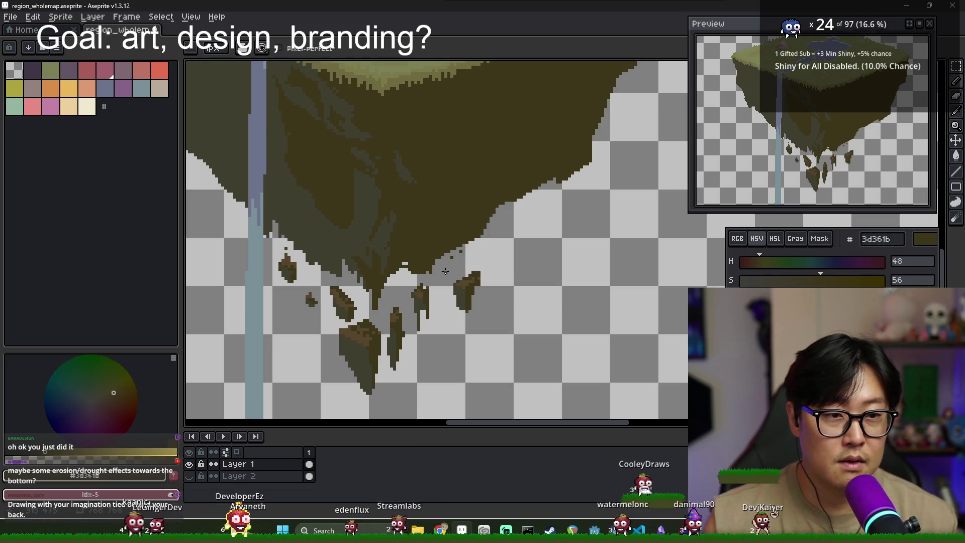
Touch up the island's underside with the Eraser, then recentre the island in view
key("e")
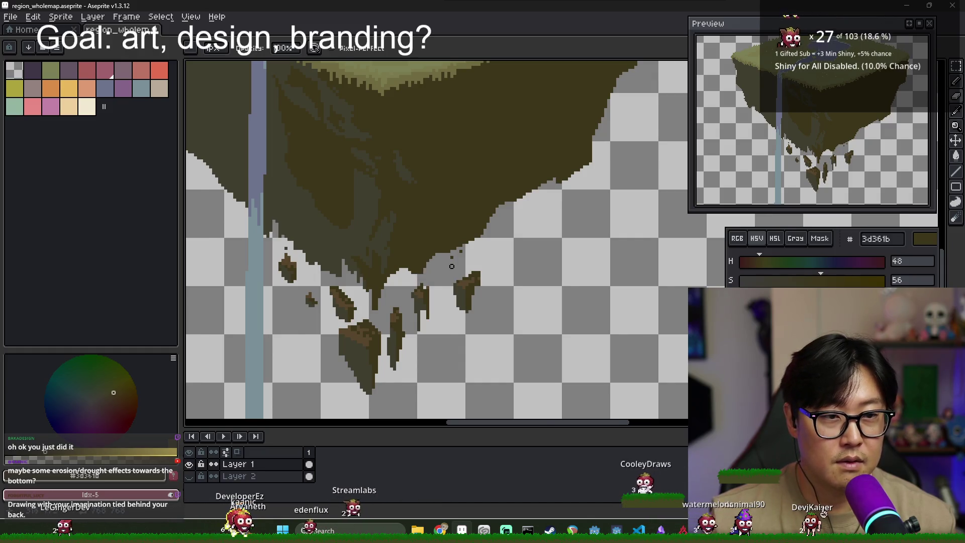
scroll(452, 266, "down", 3)
scroll(506, 234, "up", 3)
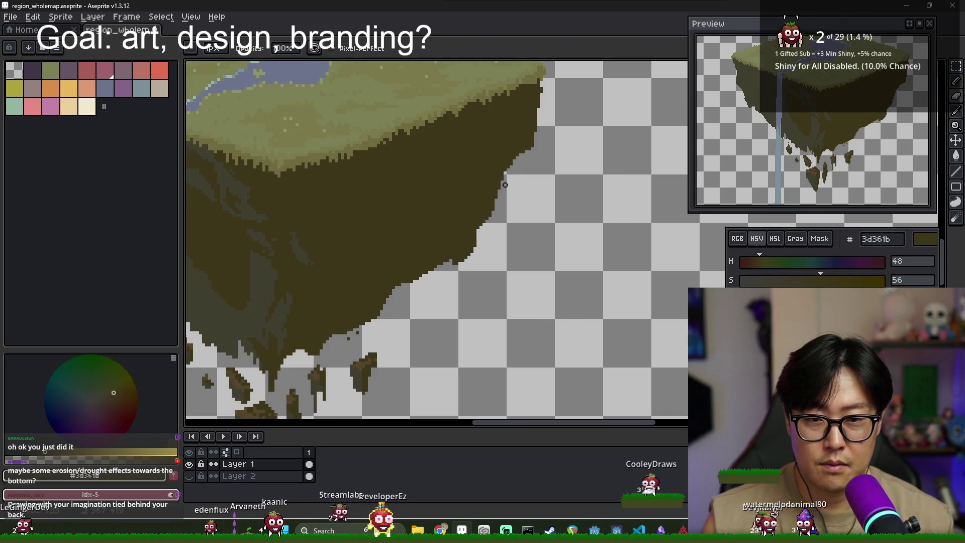
key("b")
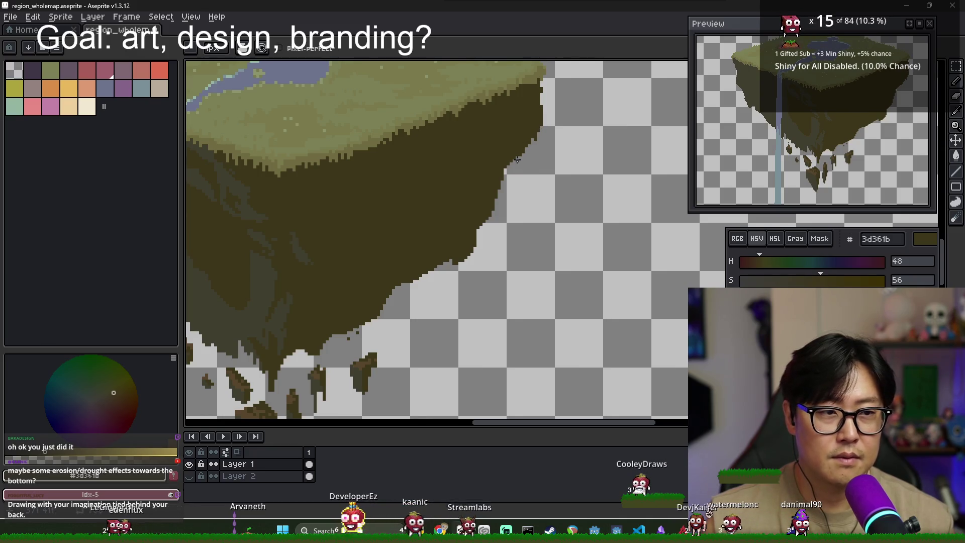
scroll(471, 168, "down", 4)
left_click_drag(466, 194, 477, 242)
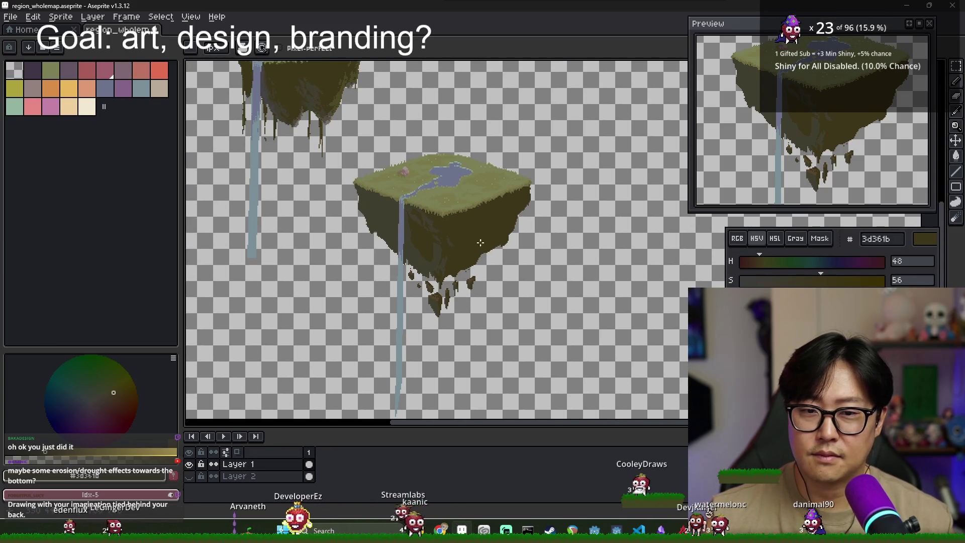
scroll(476, 228, "down", 1)
scroll(457, 231, "up", 1)
scroll(446, 236, "down", 1)
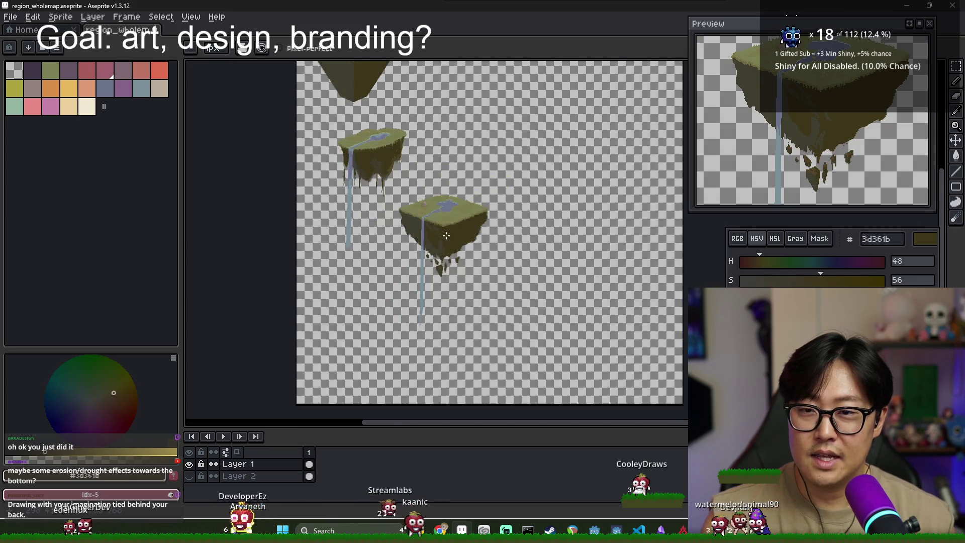
scroll(435, 204, "up", 1)
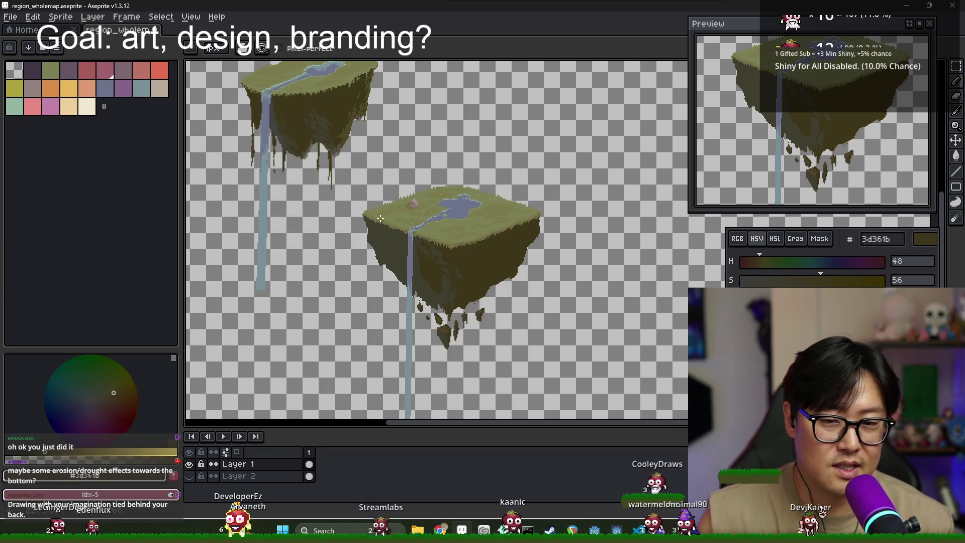
left_click_drag(463, 235, 491, 315)
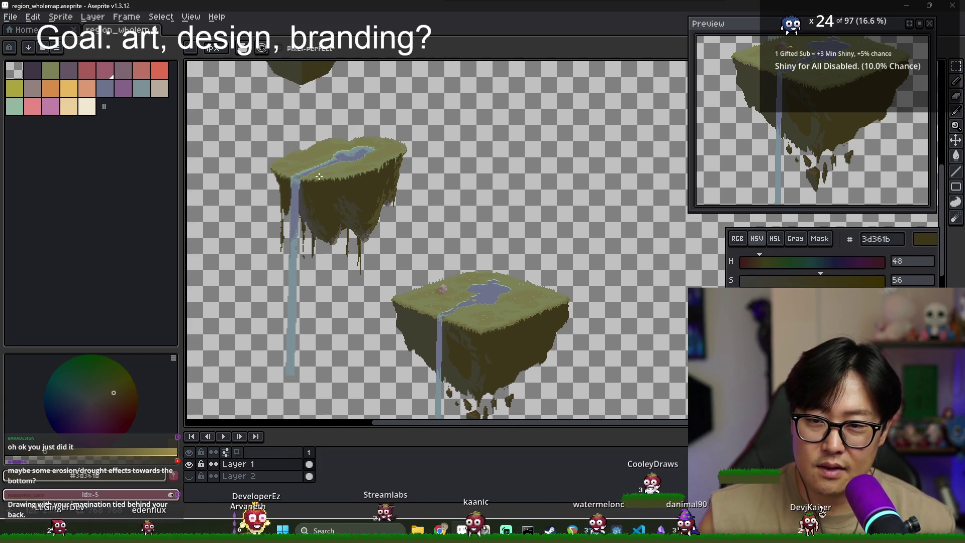
left_click_drag(282, 189, 208, 150)
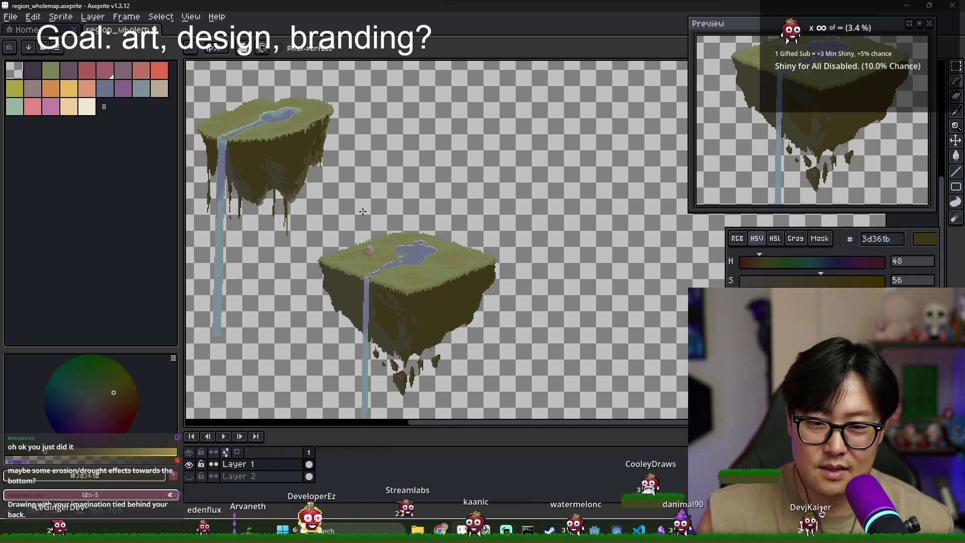
scroll(371, 308, "up", 3)
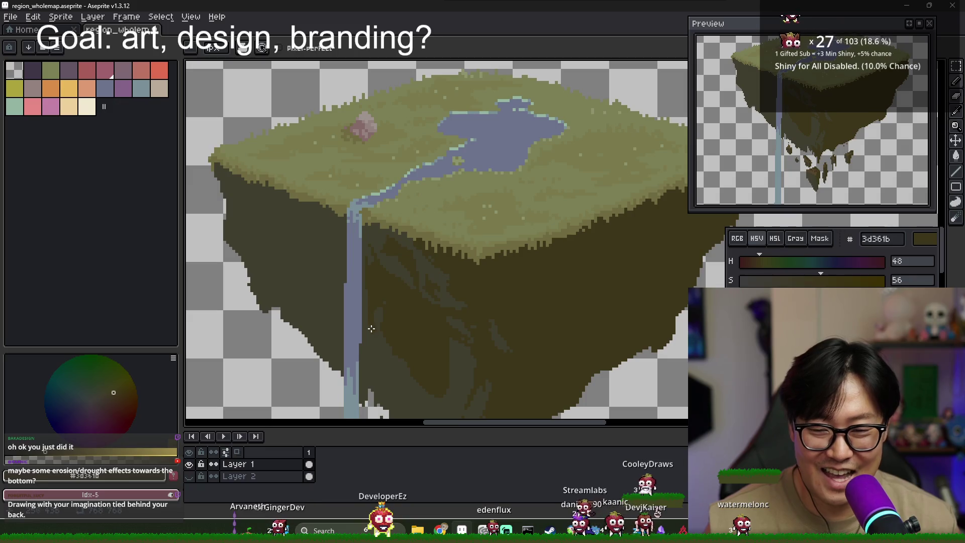
scroll(411, 360, "down", 2)
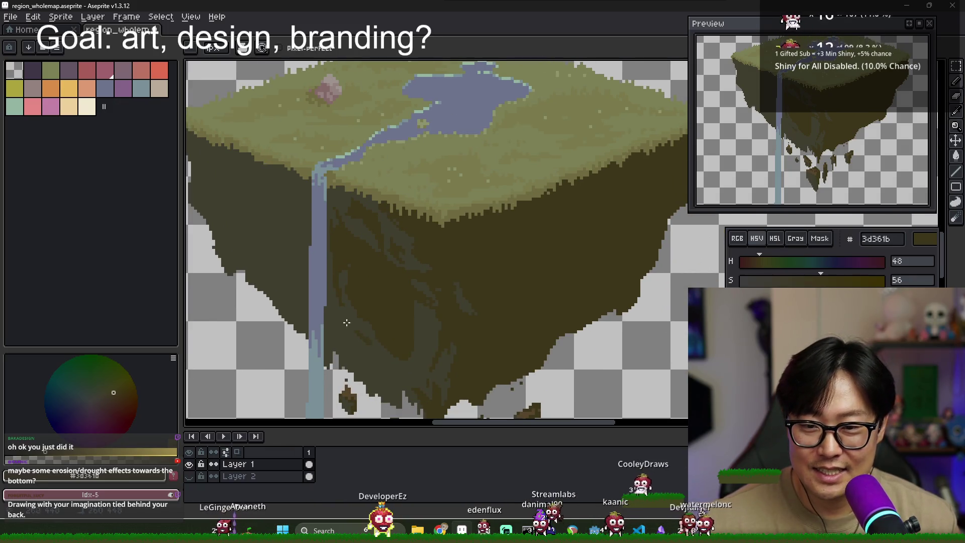
Eyedrop the cliff shades, alternating 3d361b and 403e2f, ending on grey-brown 403e2f
key("alt")
left_click(368, 355)
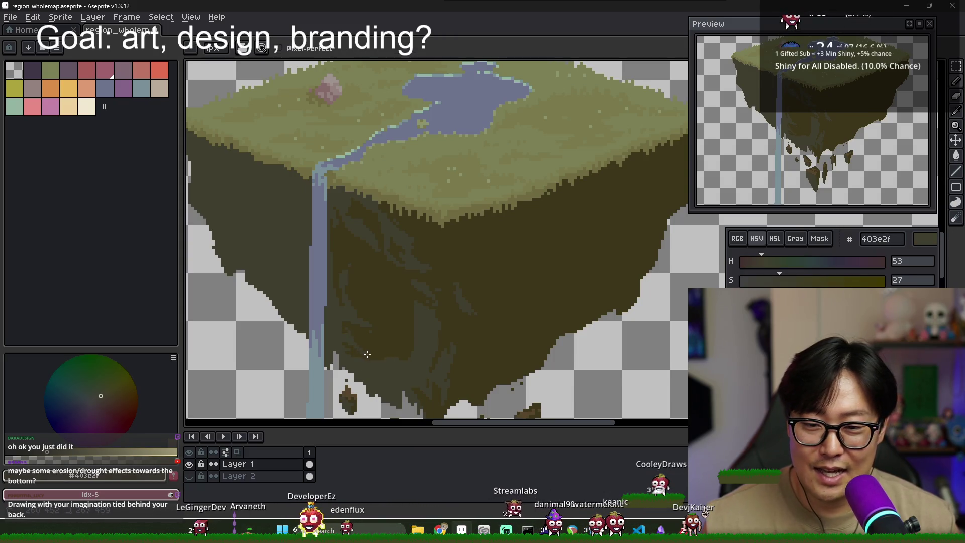
left_click(343, 340, "alt")
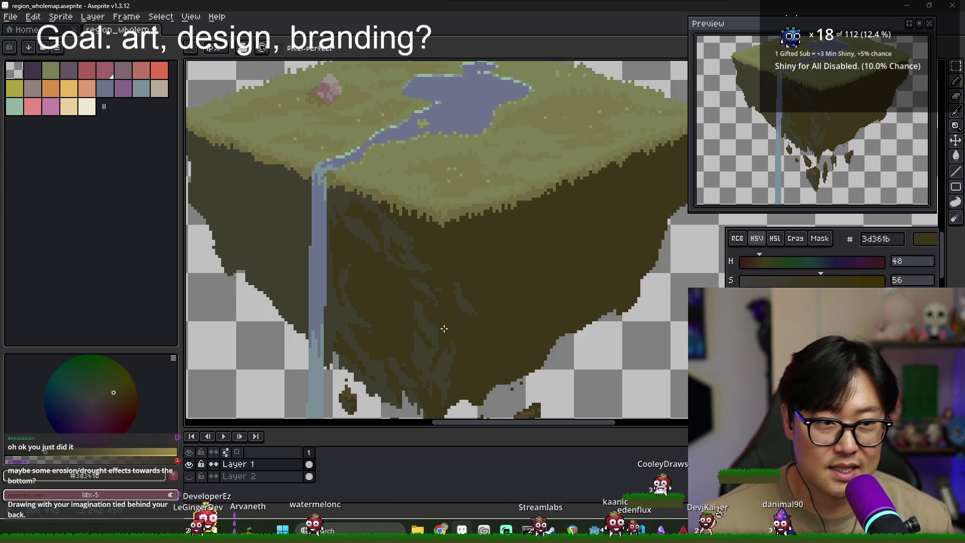
left_click(421, 321, "alt")
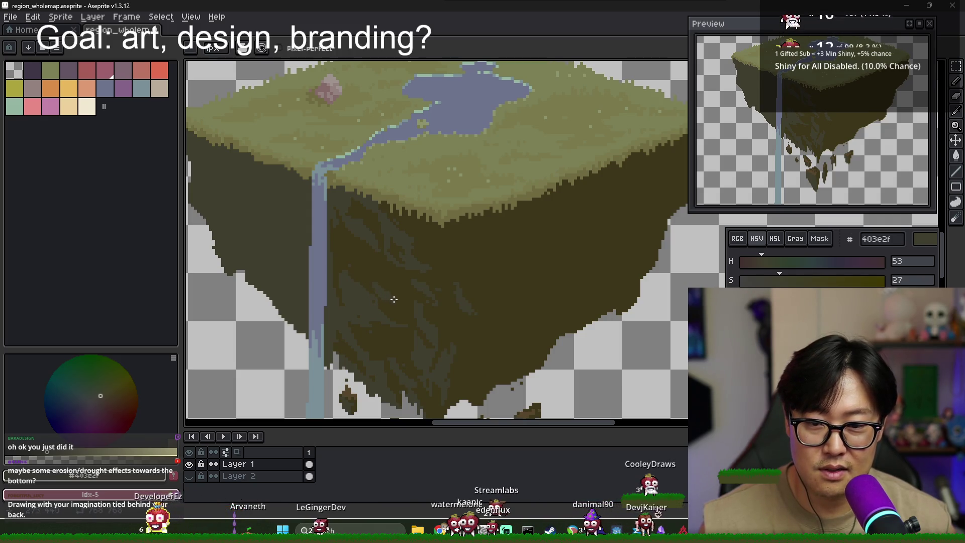
left_click(392, 296, "alt")
left_click(341, 261, "alt")
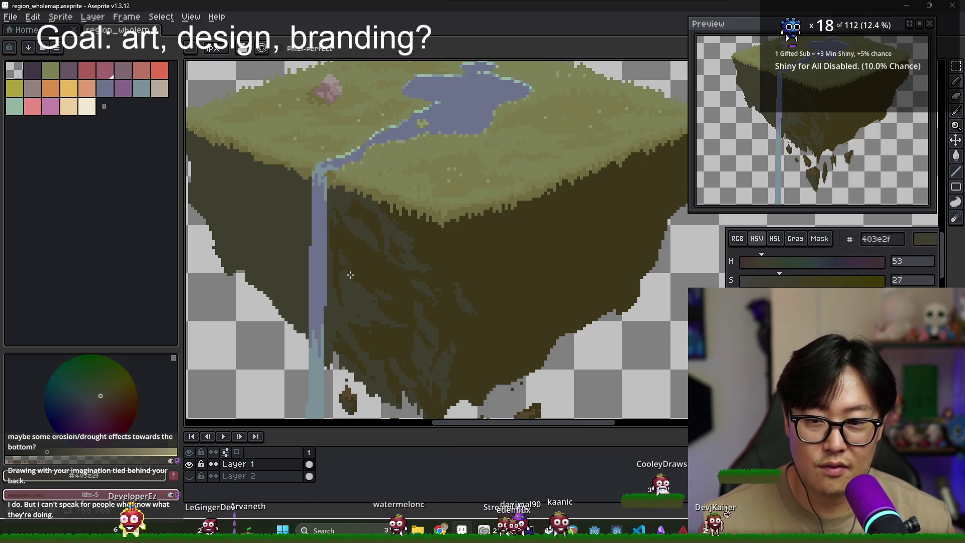
scroll(393, 333, "down", 4)
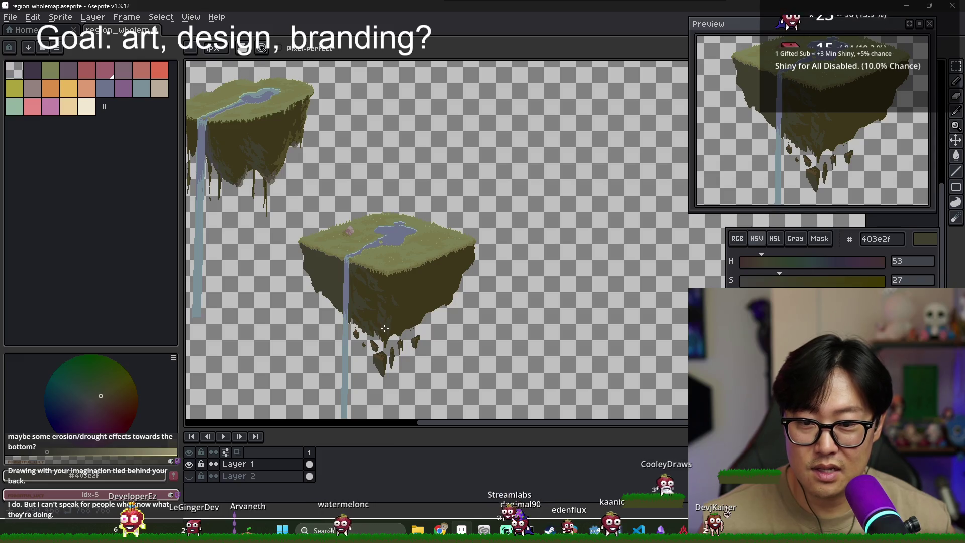
Sample cliff shades 403e2f and 3d361b, ending on dark olive 3d361b, and undo a stray edit
scroll(382, 320, "up", 2)
scroll(359, 281, "down", 1)
scroll(362, 284, "down", 1)
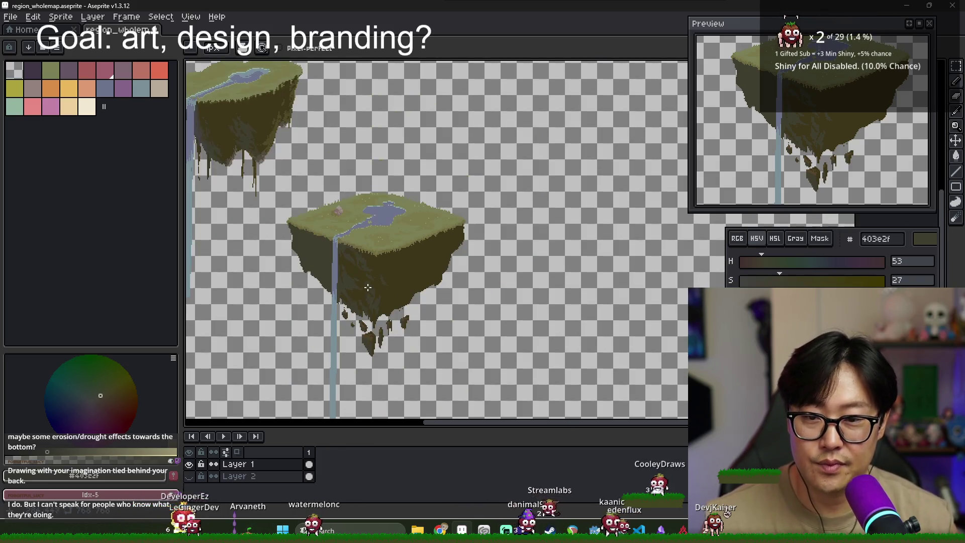
scroll(369, 267, "up", 2)
left_click(371, 253, "alt")
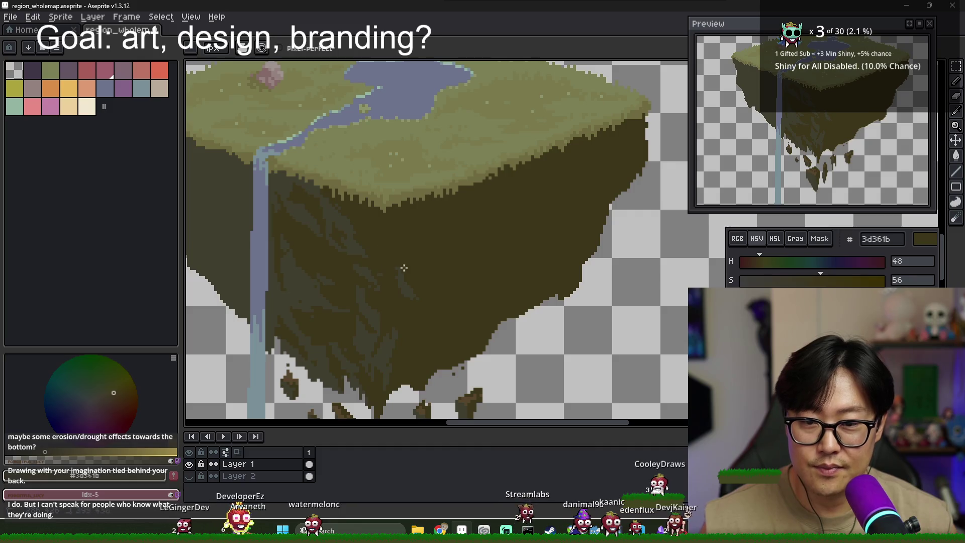
scroll(420, 307, "down", 3)
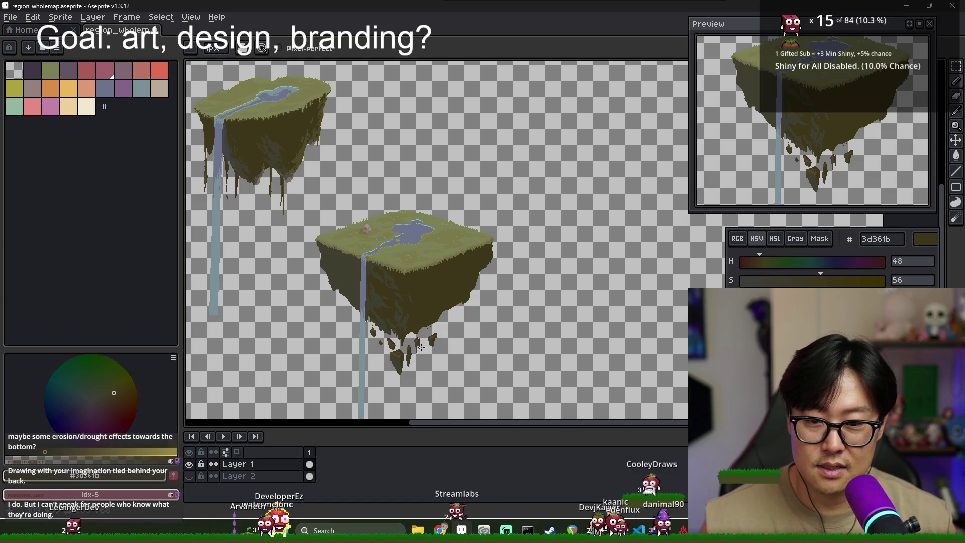
scroll(435, 347, "up", 3)
left_click(375, 311, "alt")
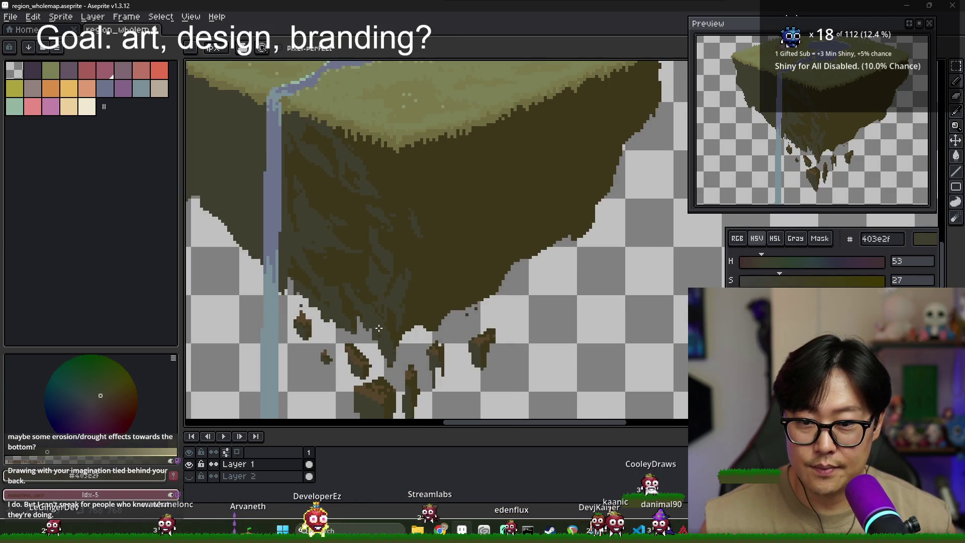
key("alt")
left_click(400, 318, "alt")
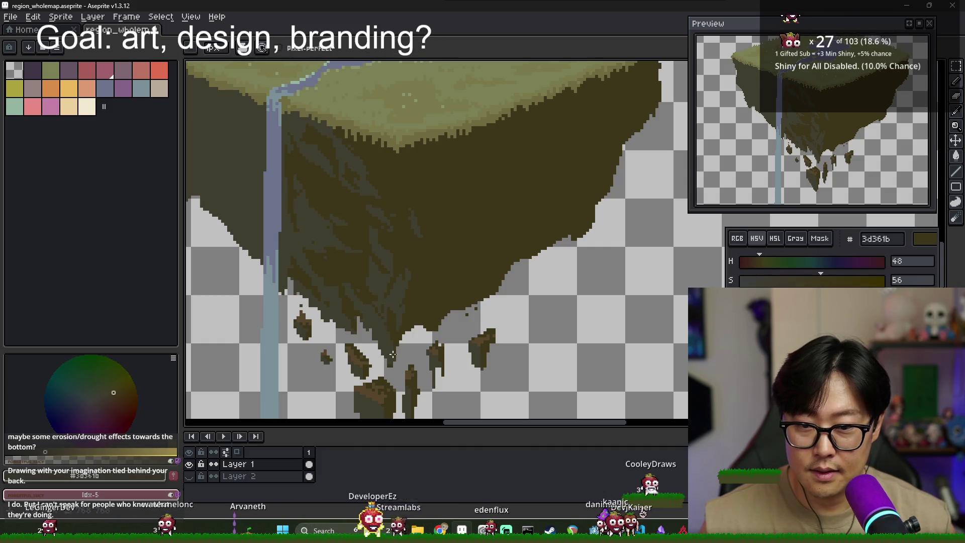
scroll(397, 332, "down", 3)
scroll(394, 343, "up", 2)
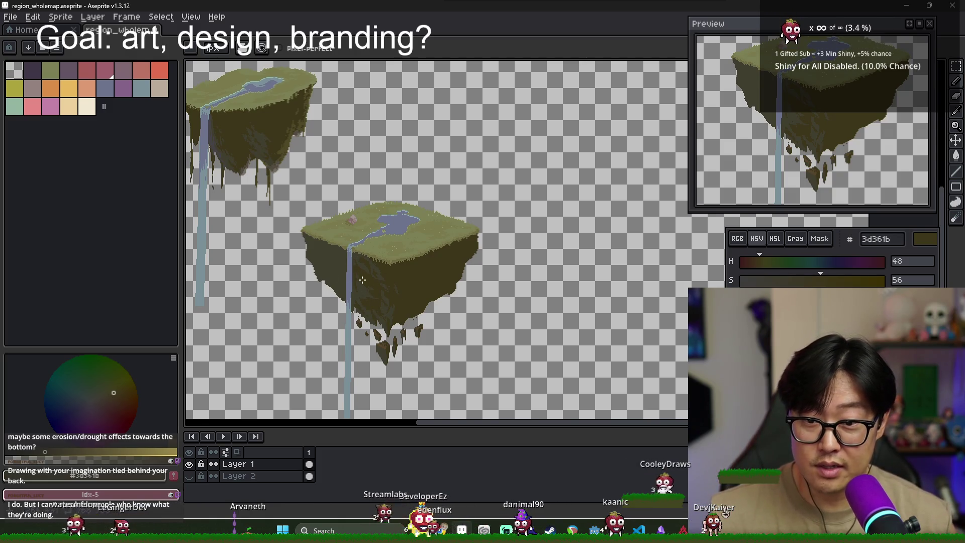
scroll(362, 285, "up", 1)
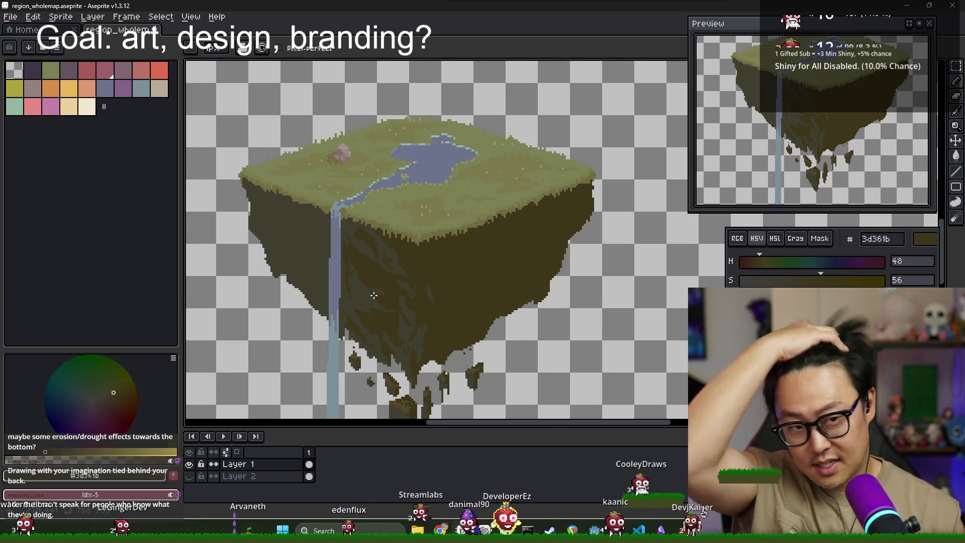
key("ctrl+z")
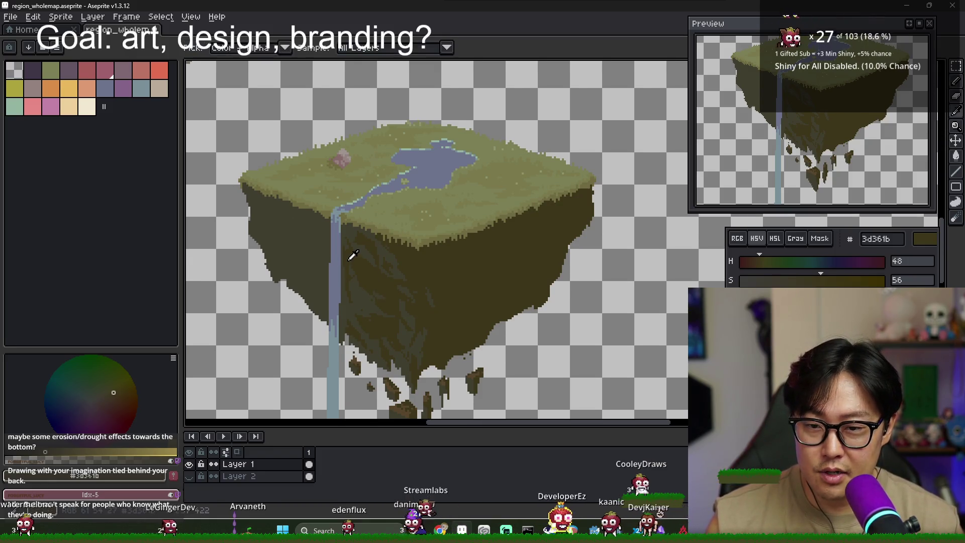
Toggle between the Paint Bucket, Eyedropper and Pencil, ending on the Pencil tool
scroll(323, 288, "up", 1)
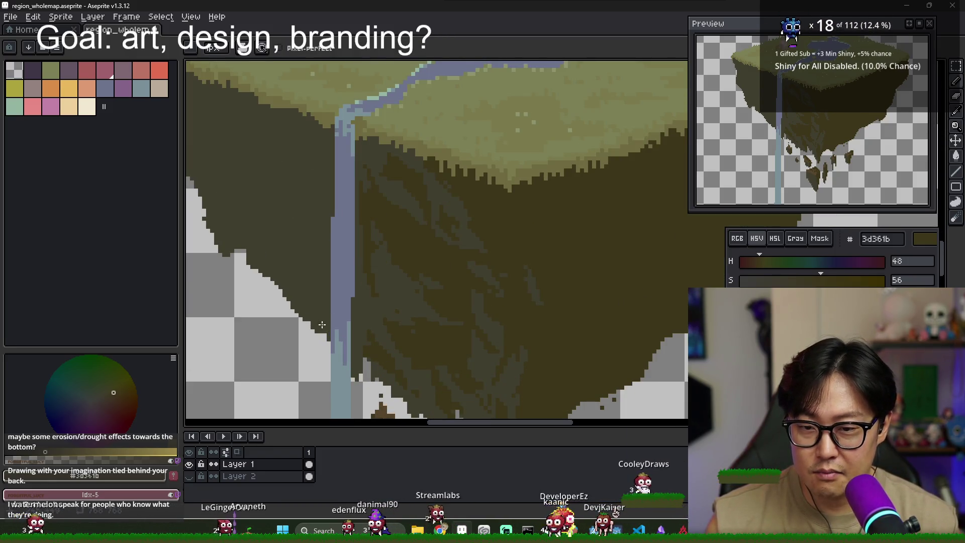
scroll(272, 256, "down", 2)
scroll(276, 262, "up", 1)
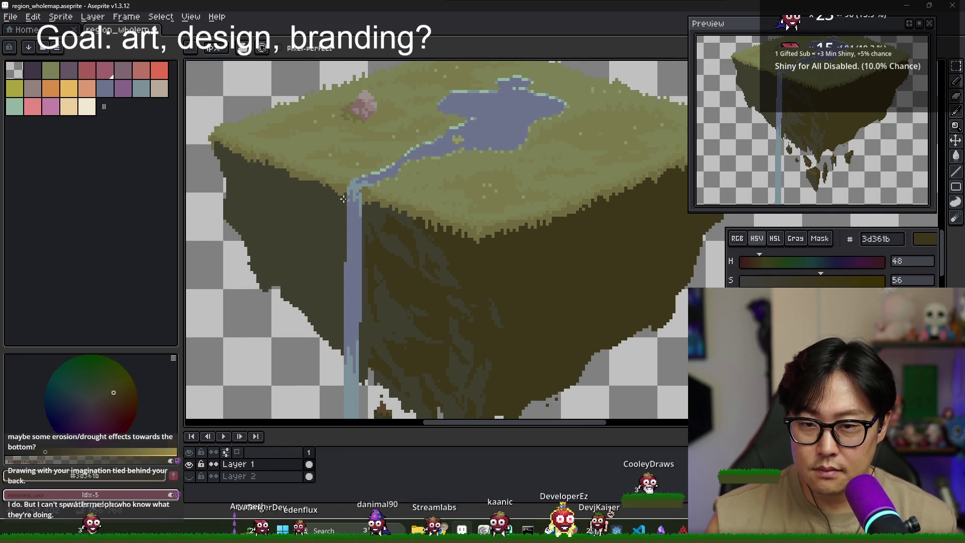
scroll(242, 182, "up", 1)
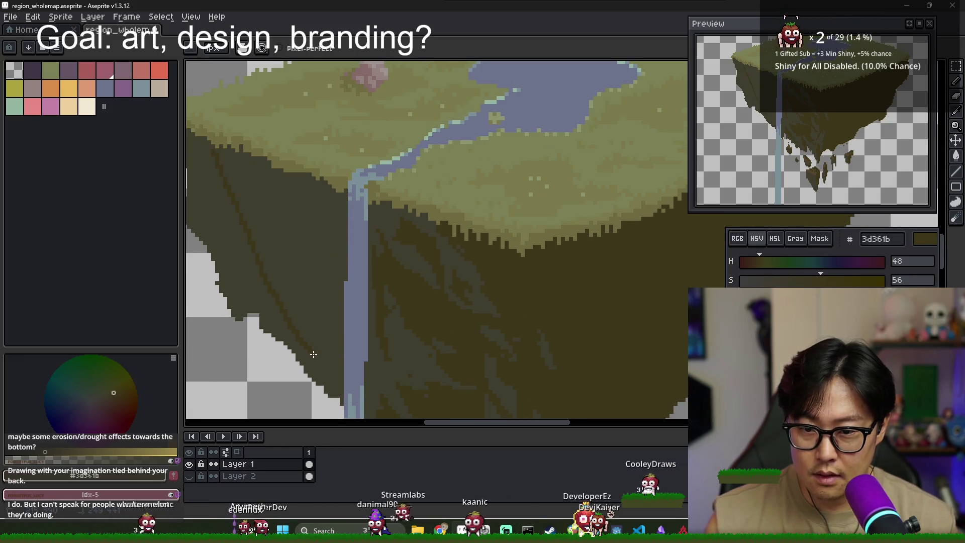
key("g")
scroll(317, 316, "down", 1)
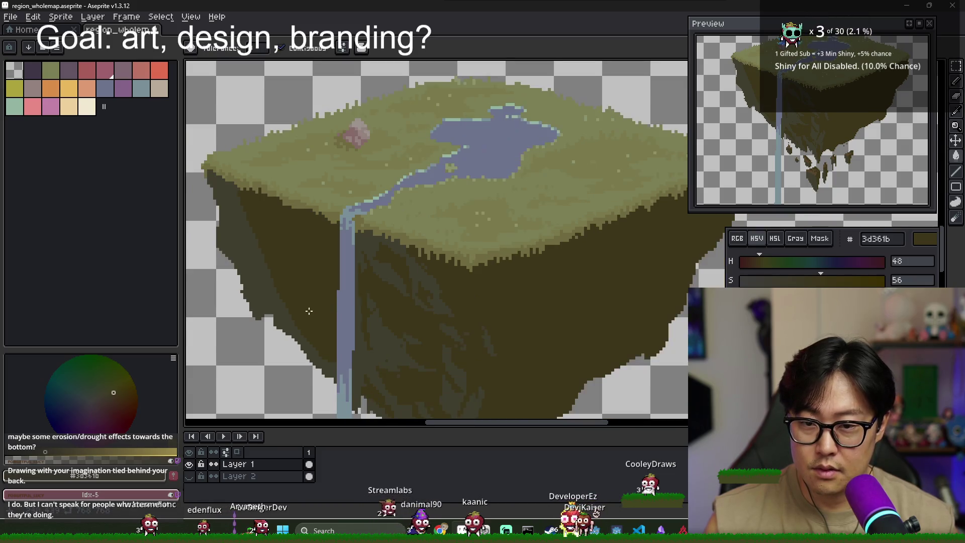
scroll(309, 311, "down", 1)
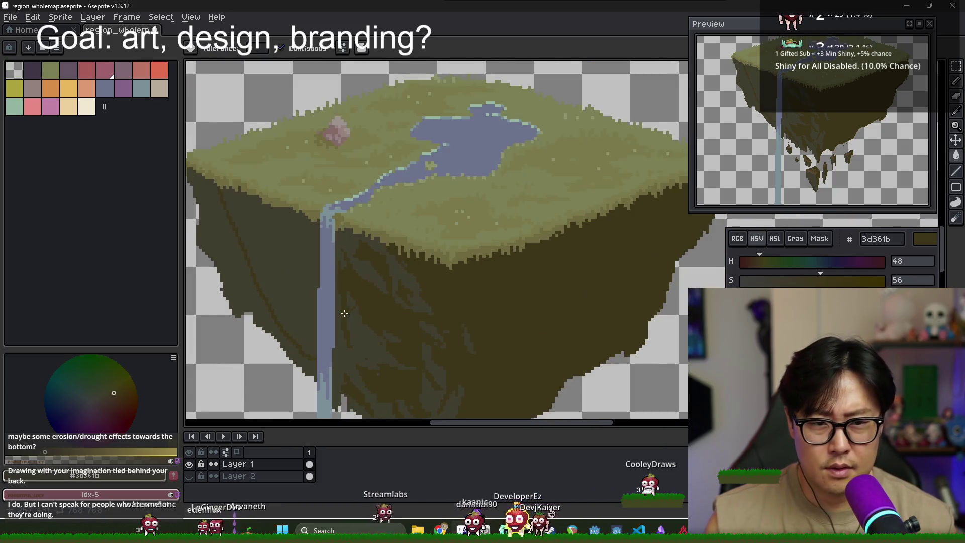
scroll(360, 325, "up", 1)
key("i")
key("b")
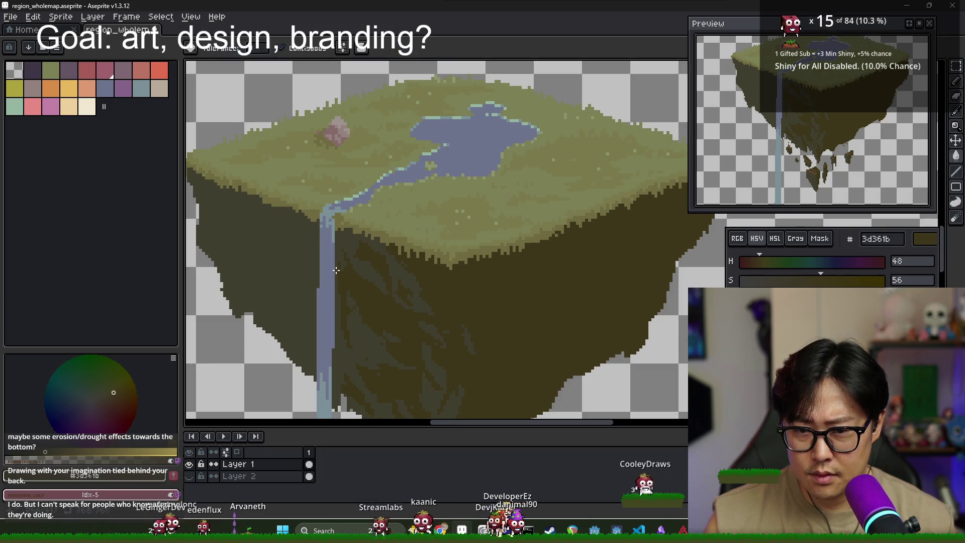
scroll(342, 368, "down", 1)
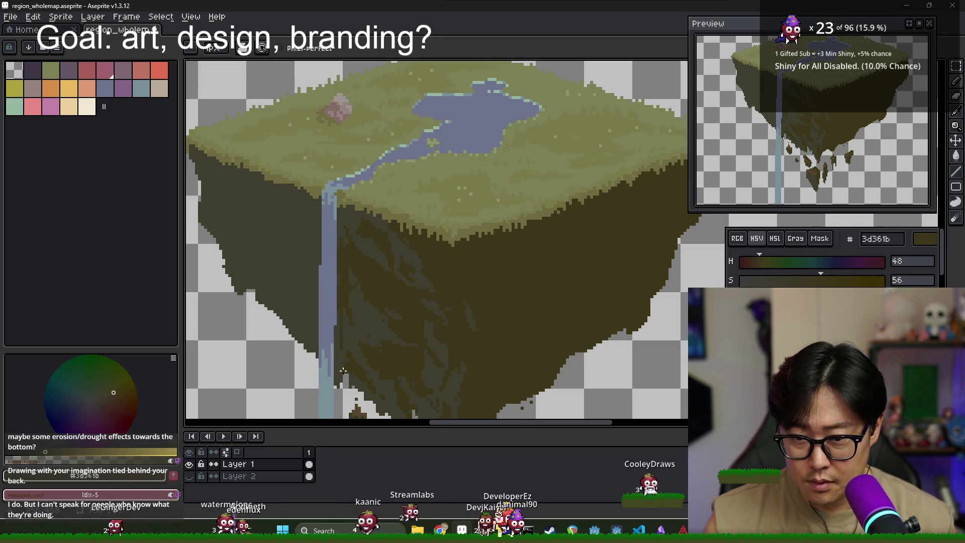
key("g")
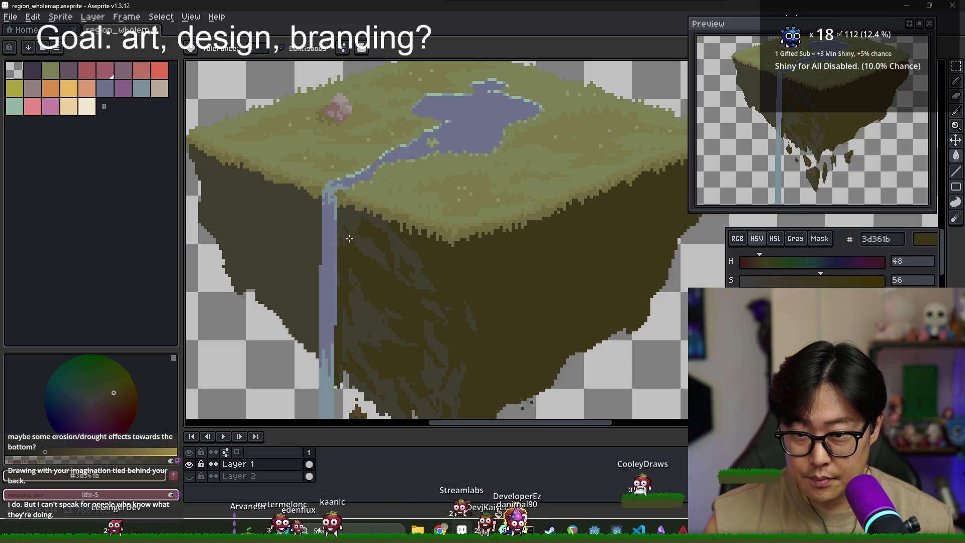
key("b")
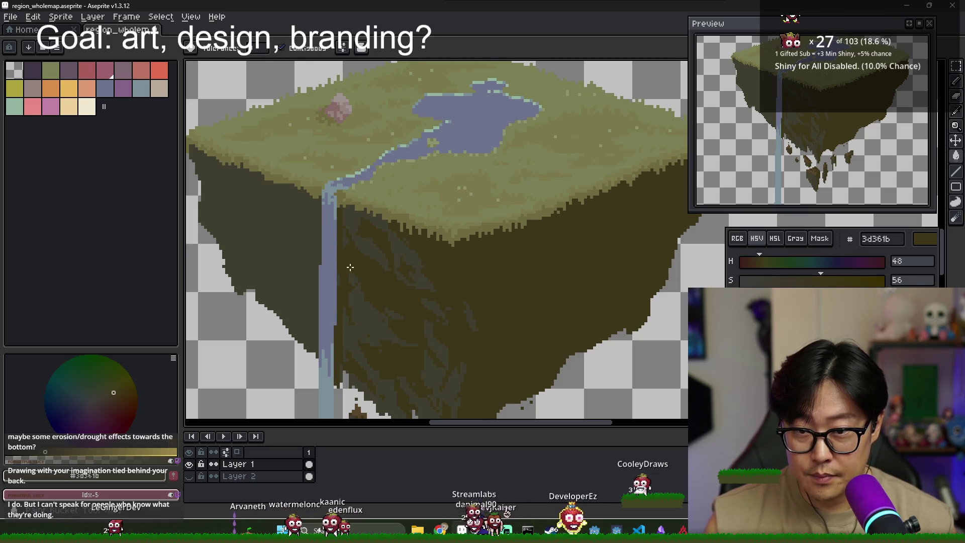
scroll(347, 211, "up", 2)
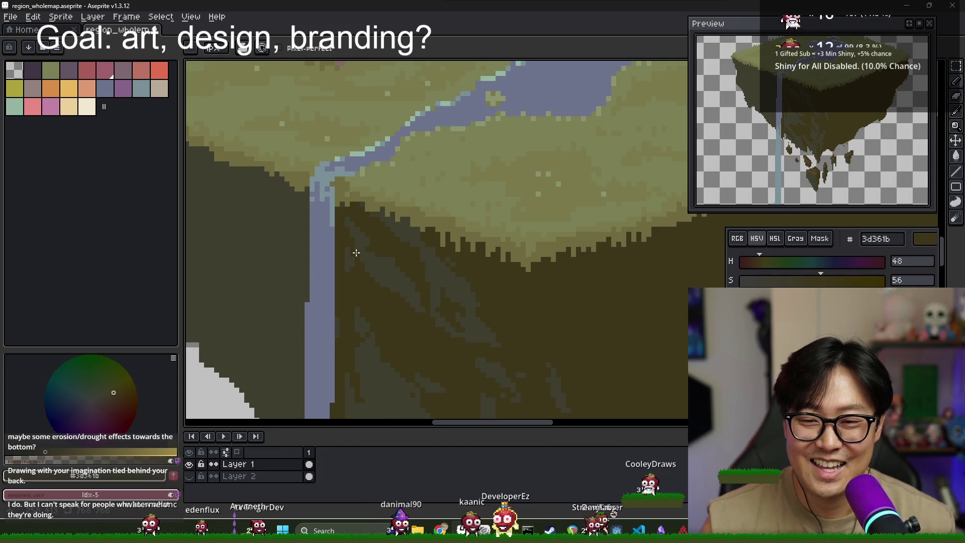
Outline a dark patch on the cliff face below the grass and fill it with the darker shade
left_click_drag(341, 265, 362, 279)
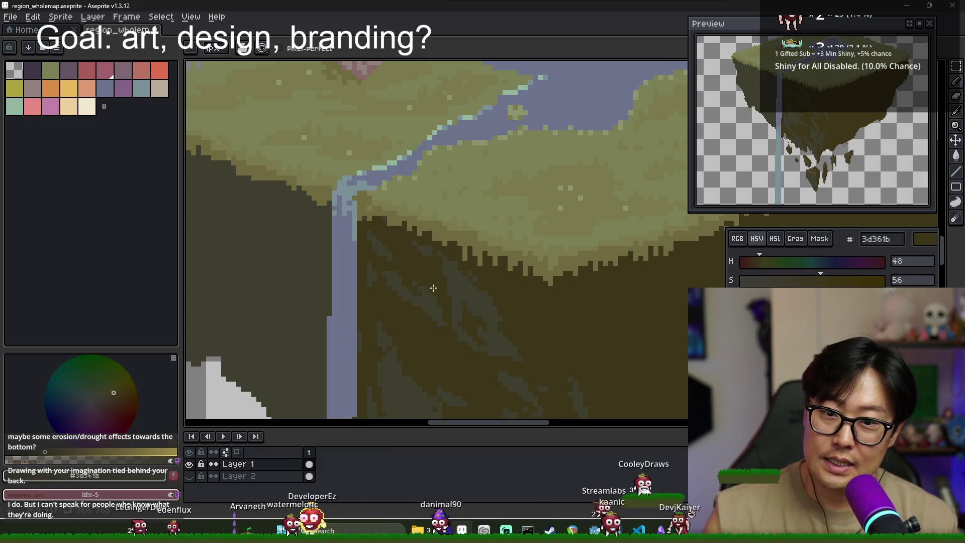
left_click_drag(282, 209, 330, 223)
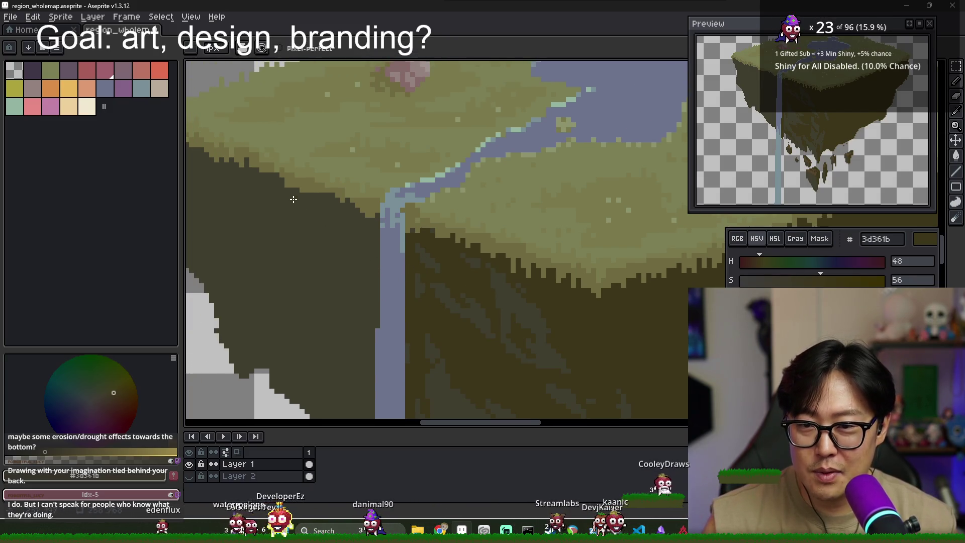
mouse_move(297, 209)
left_mouse_down()
mouse_move(323, 280)
mouse_move(347, 207)
left_mouse_up()
left_click(349, 214)
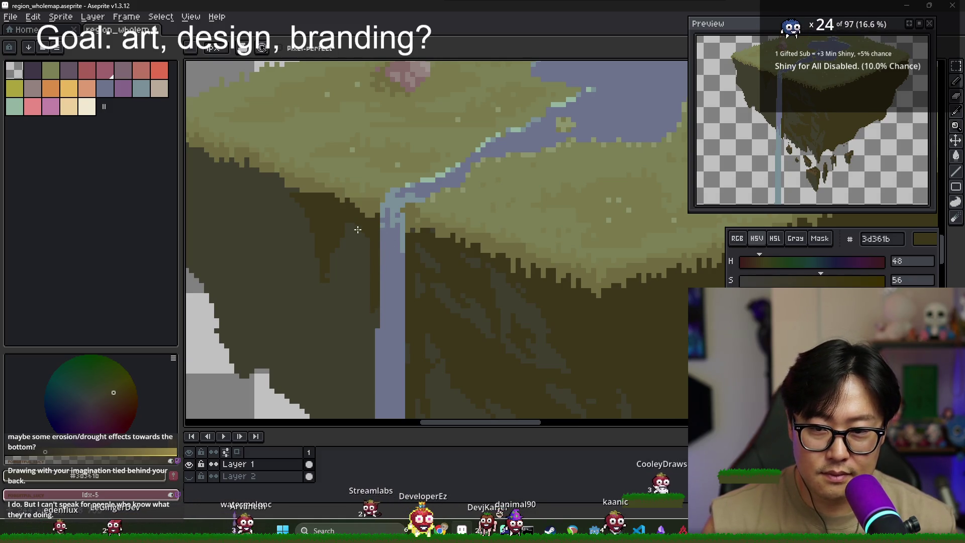
Fill another outlined cliff area with dark brown, then sample grey-brown 403e2f
scroll(371, 252, "down", 2)
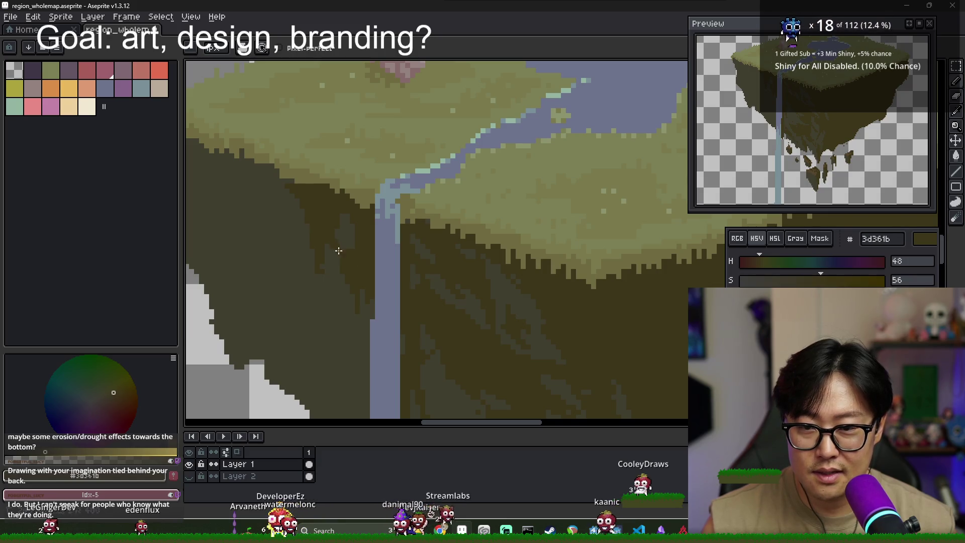
scroll(355, 262, "down", 5)
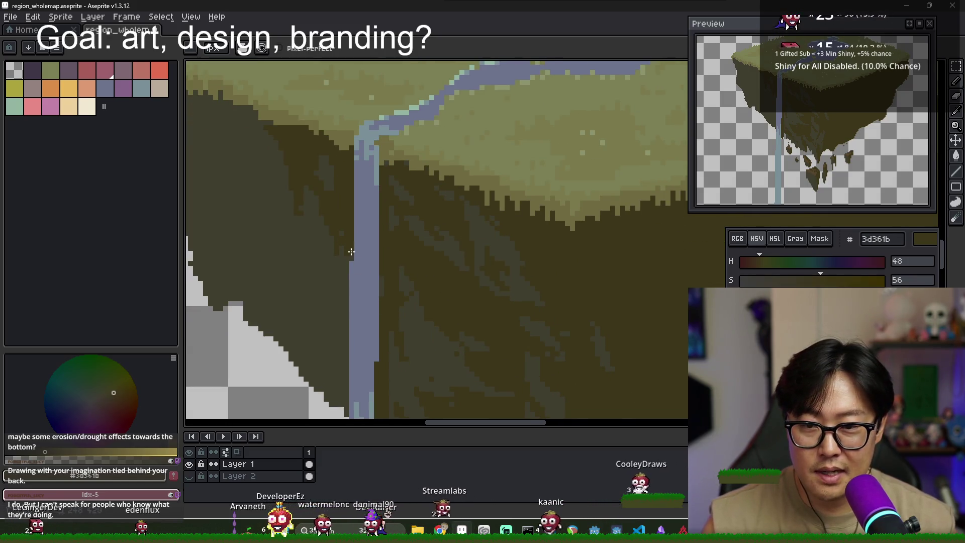
scroll(337, 348, "down", 2)
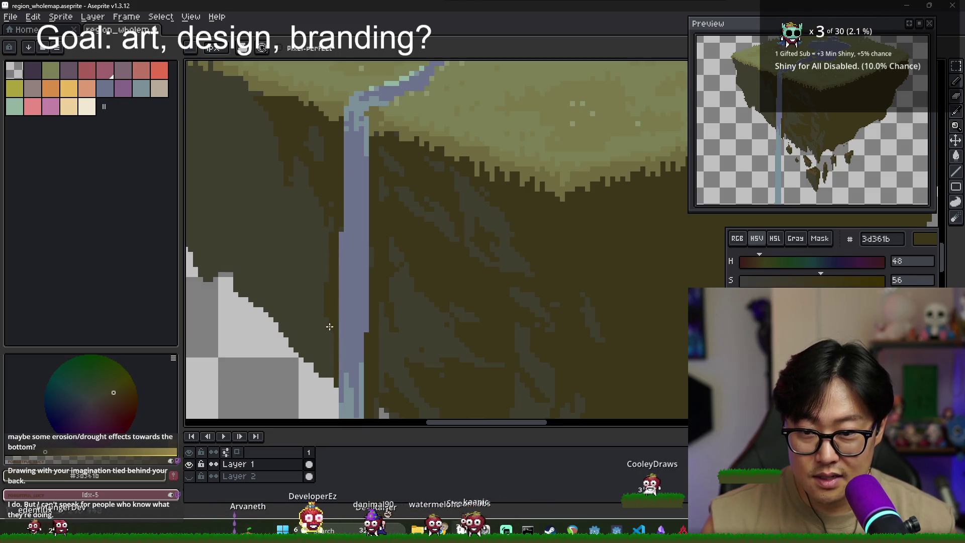
scroll(314, 308, "up", 1)
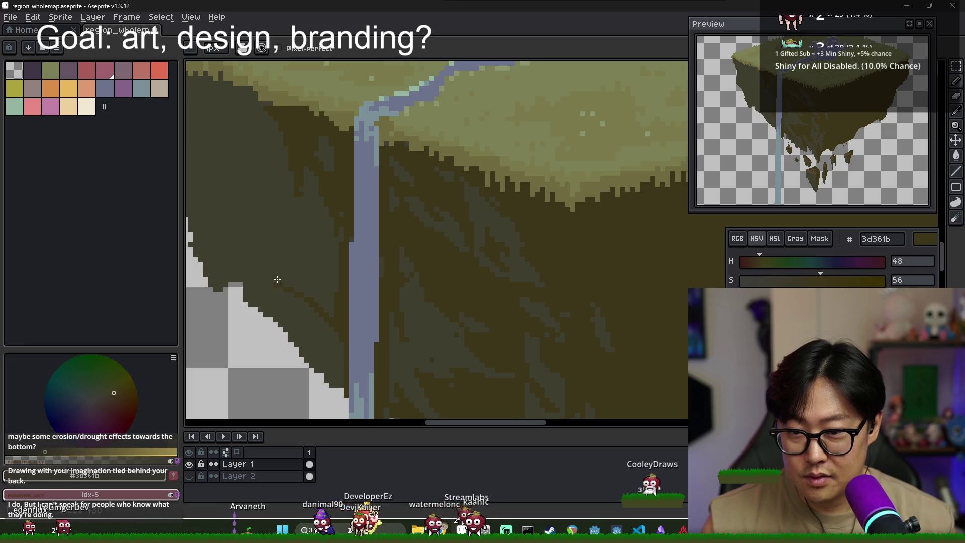
key("g")
left_click(321, 278)
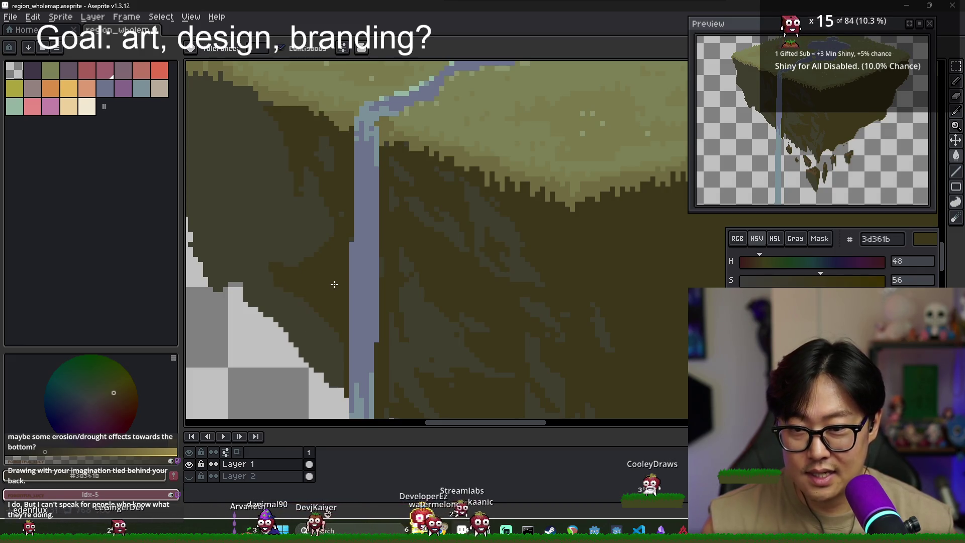
scroll(353, 322, "up", 3)
key("b")
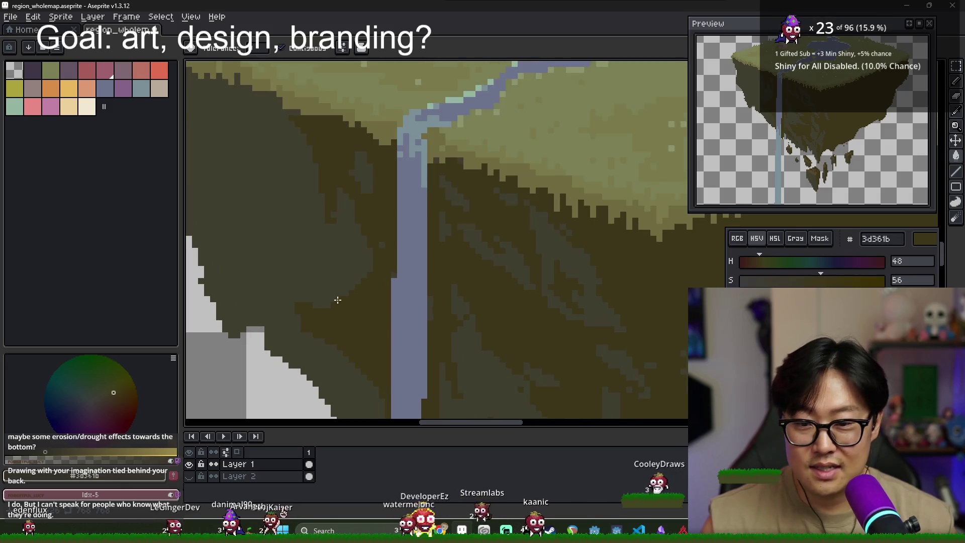
scroll(352, 339, "down", 2)
scroll(334, 325, "up", 2)
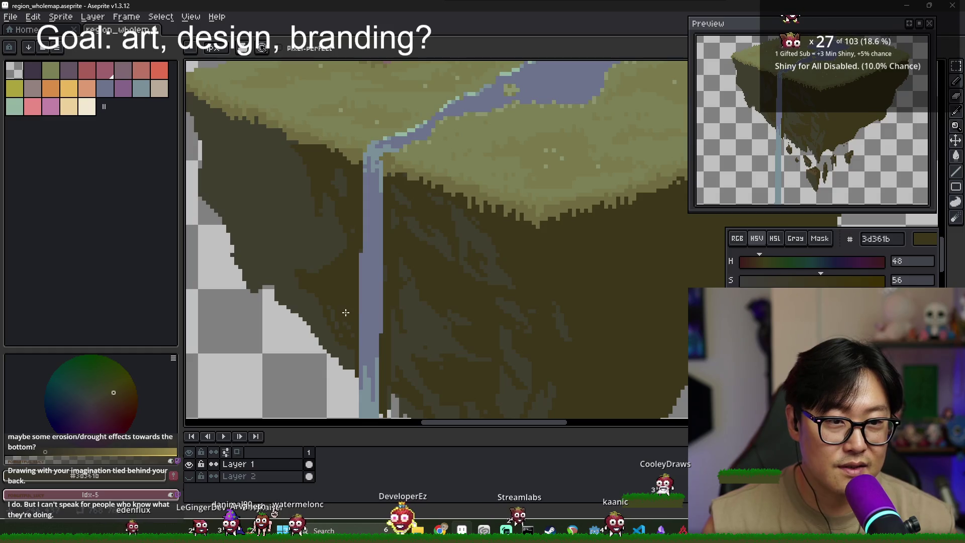
left_click(332, 318, "alt")
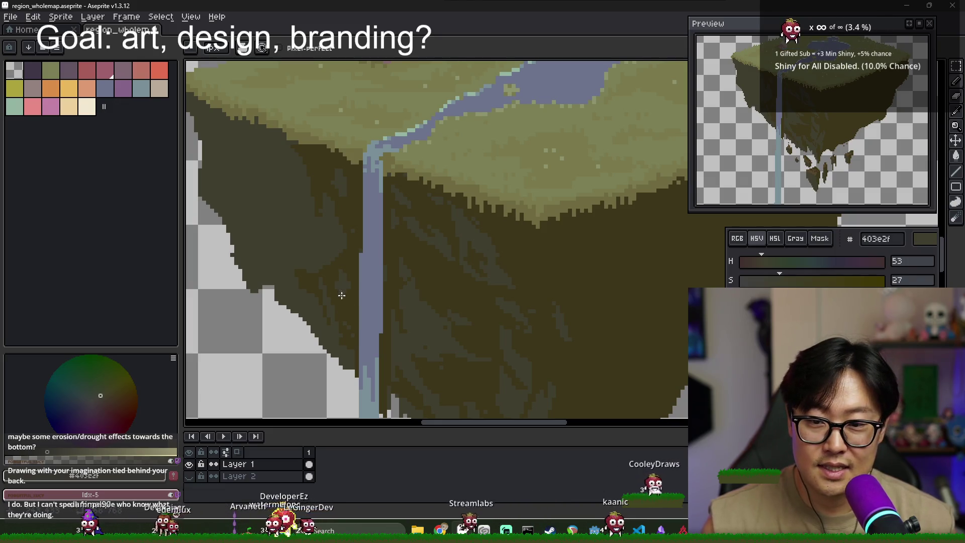
Sample dark brown 3d361b and flood-fill the outlined region on the left cliff face
scroll(373, 326, "right", 3)
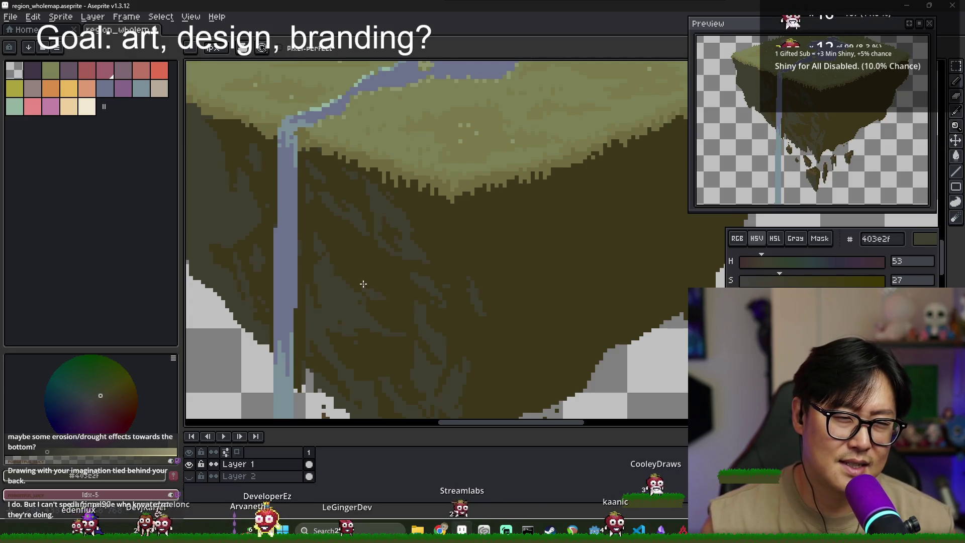
scroll(342, 266, "up", 1)
scroll(342, 256, "left", 4)
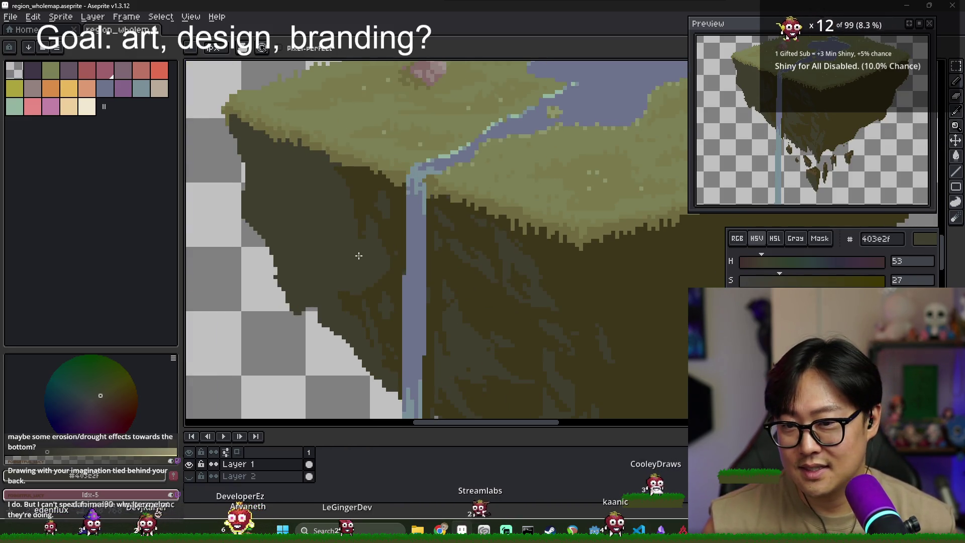
left_click(349, 209, "alt")
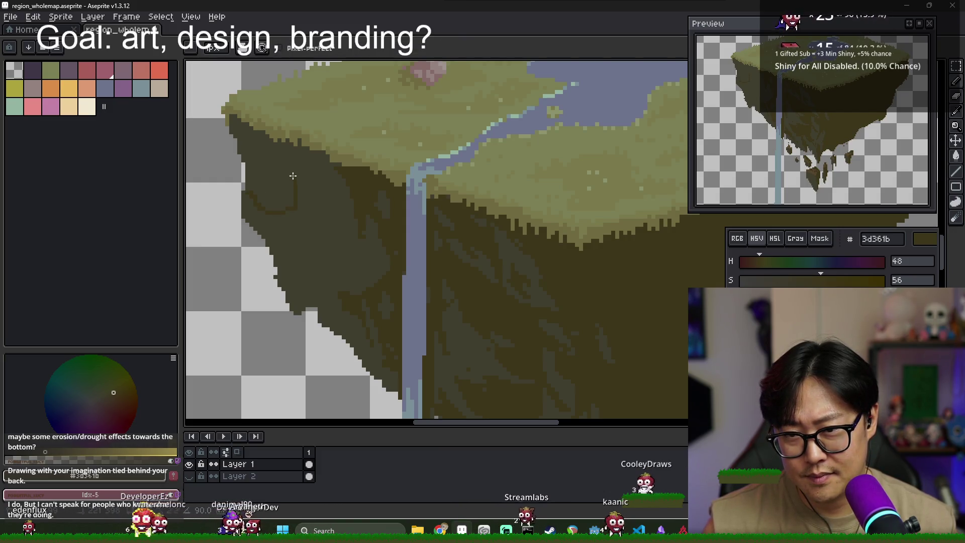
key("g")
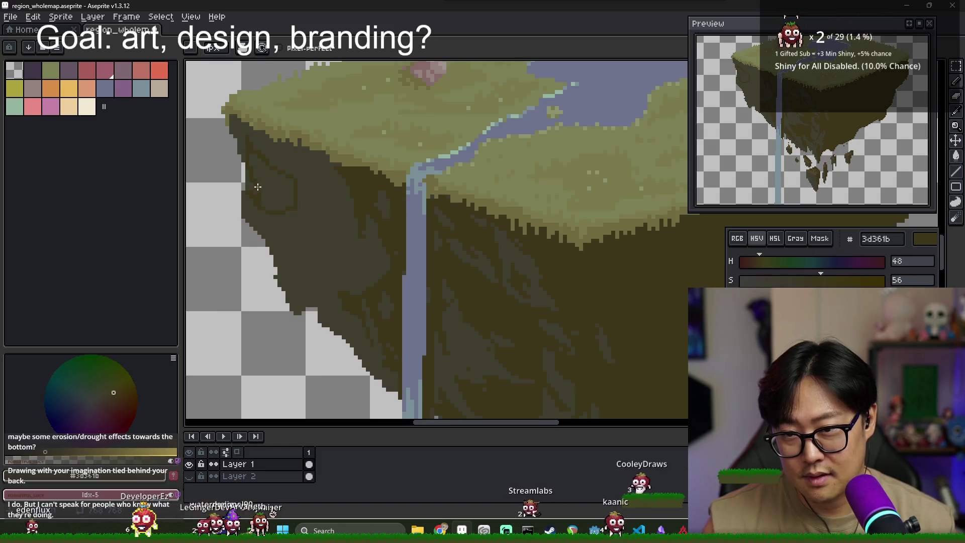
left_click(287, 213)
key("alt")
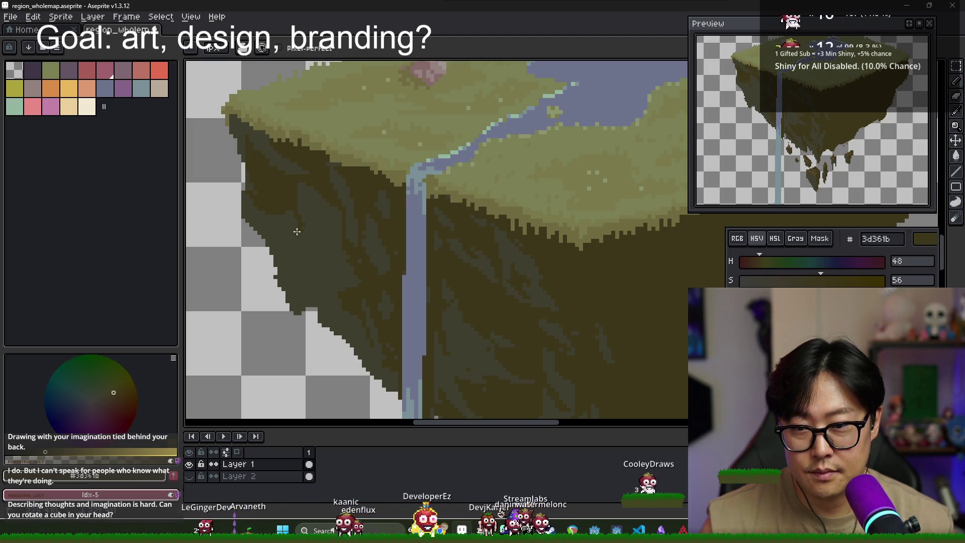
key("g")
left_click(356, 297)
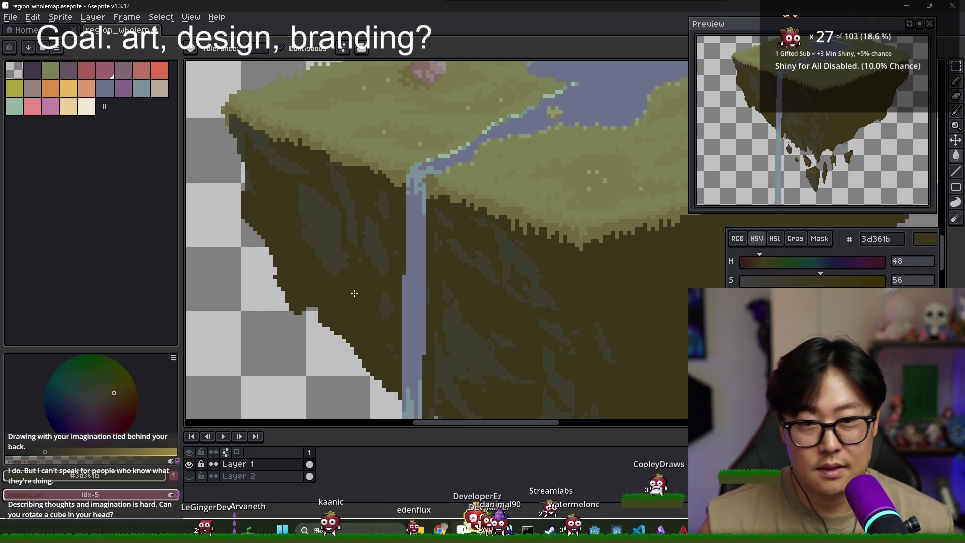
key("ctrl+z")
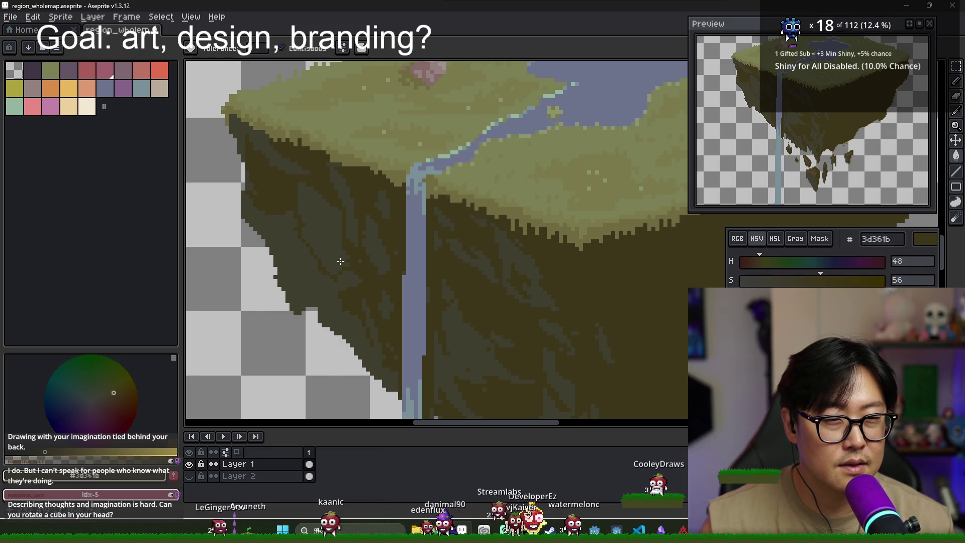
key("b")
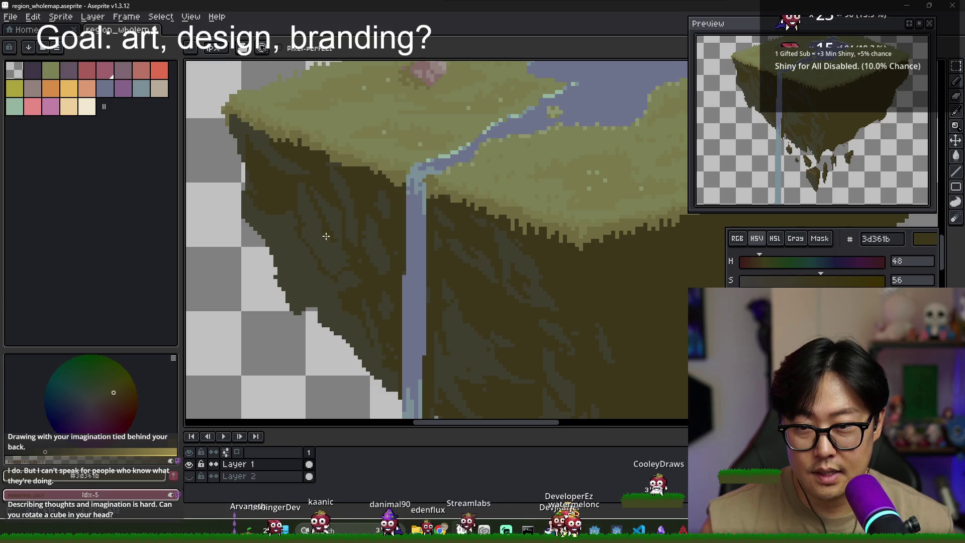
key("g")
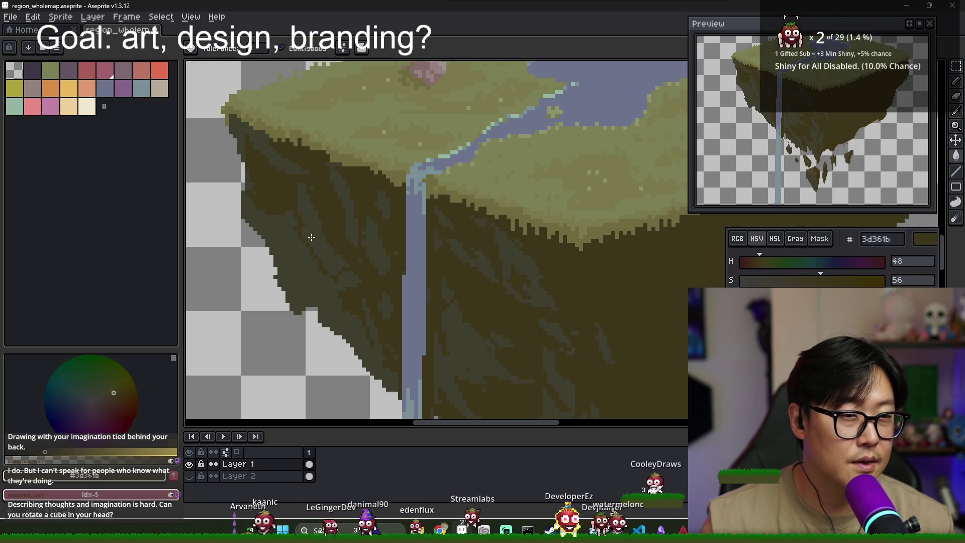
key("i")
left_click(318, 202)
key("b")
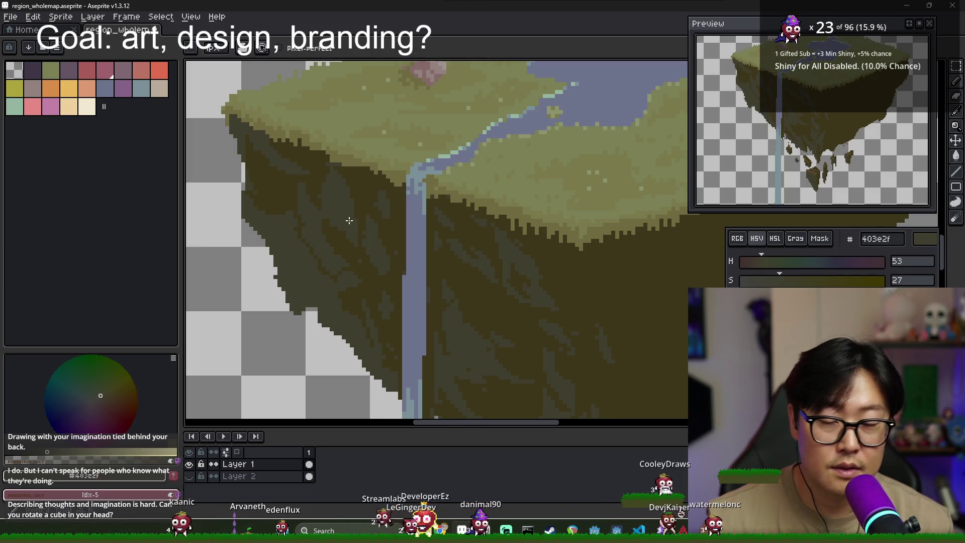
left_click(338, 239, "alt")
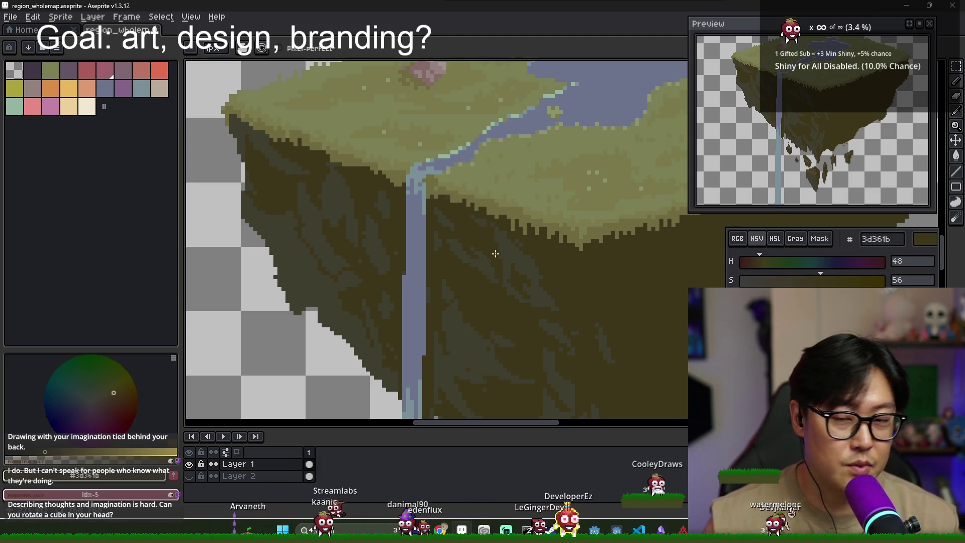
scroll(496, 254, "down", 2)
scroll(382, 295, "up", 3)
key("alt")
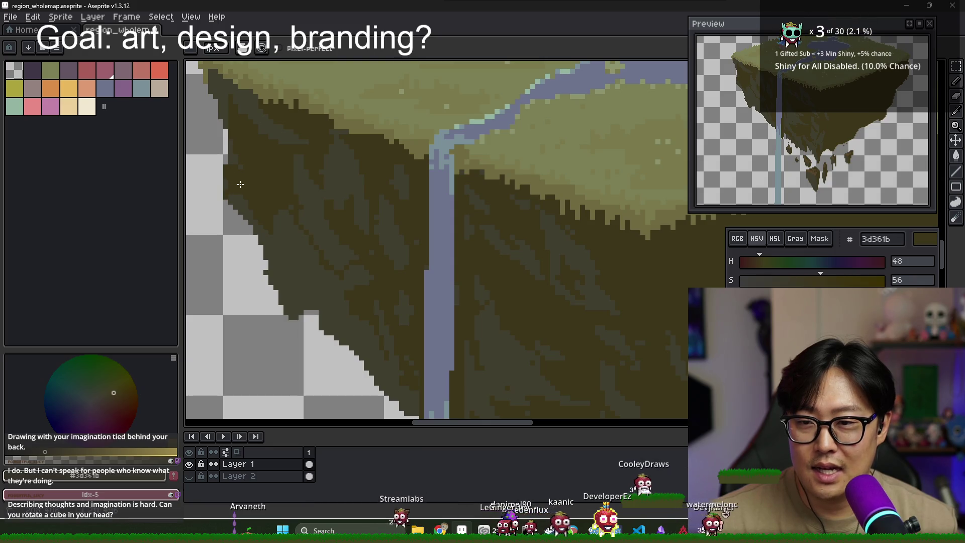
Pencil streaks on the left cliff face, alternating 403e2f and 3d361b browns
left_click(246, 207, "alt")
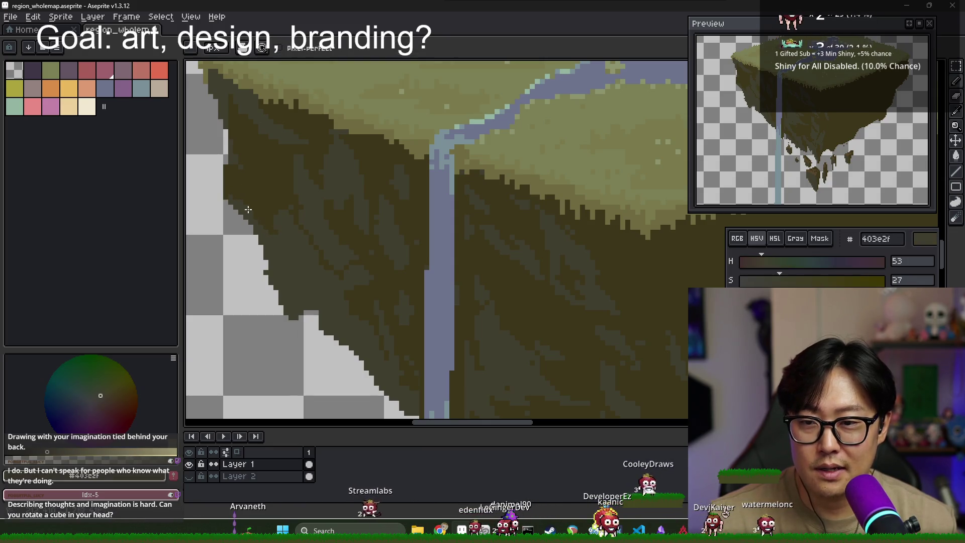
left_click(272, 223, "alt")
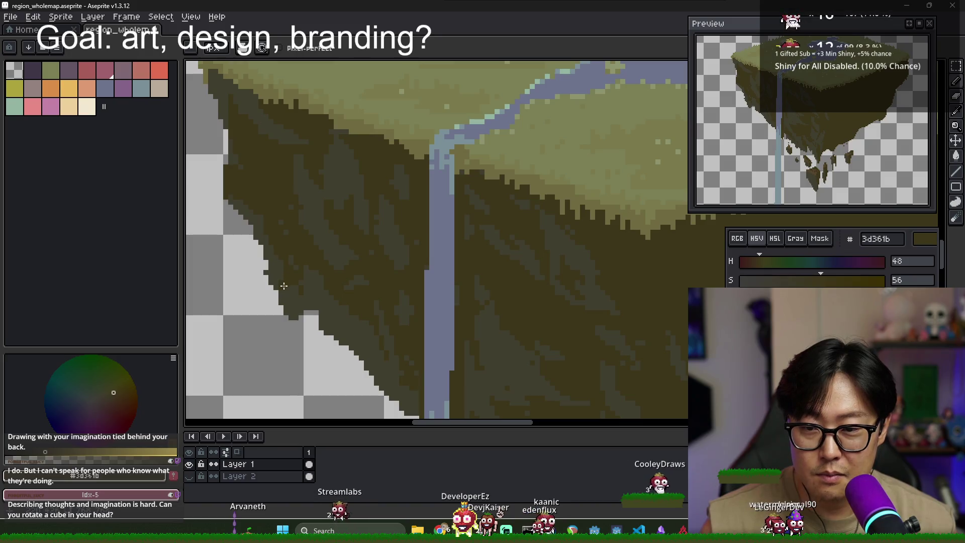
key("g")
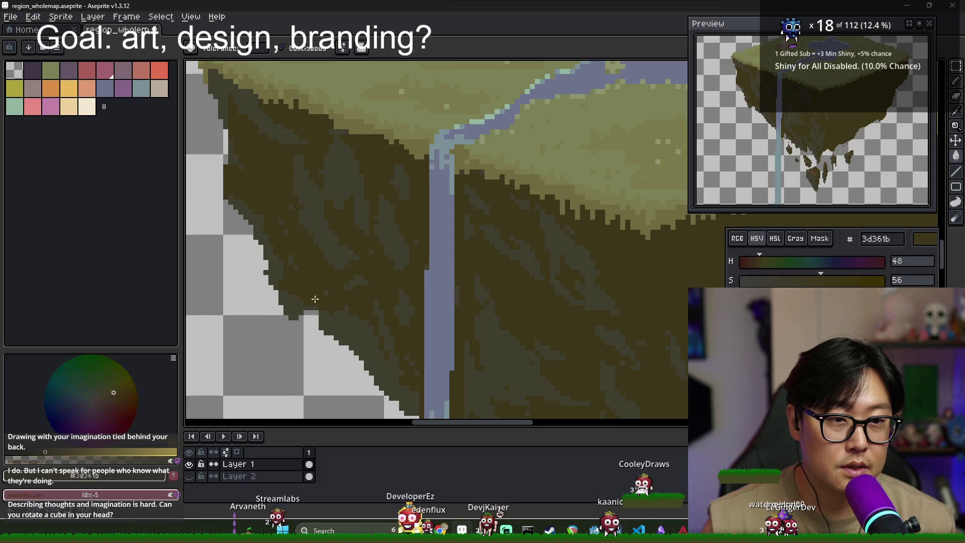
left_click(289, 298, "alt")
key("b")
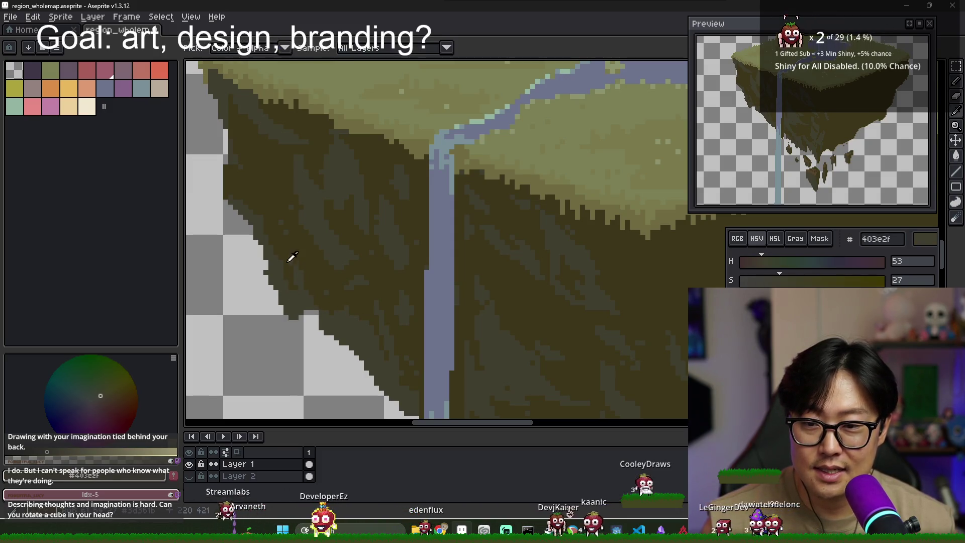
left_click(284, 270, "alt")
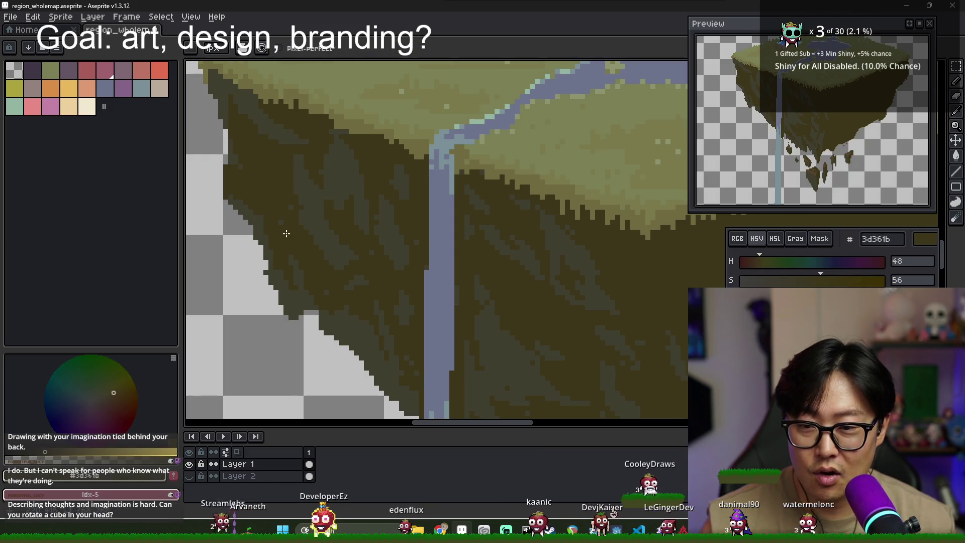
left_click(296, 261, "alt")
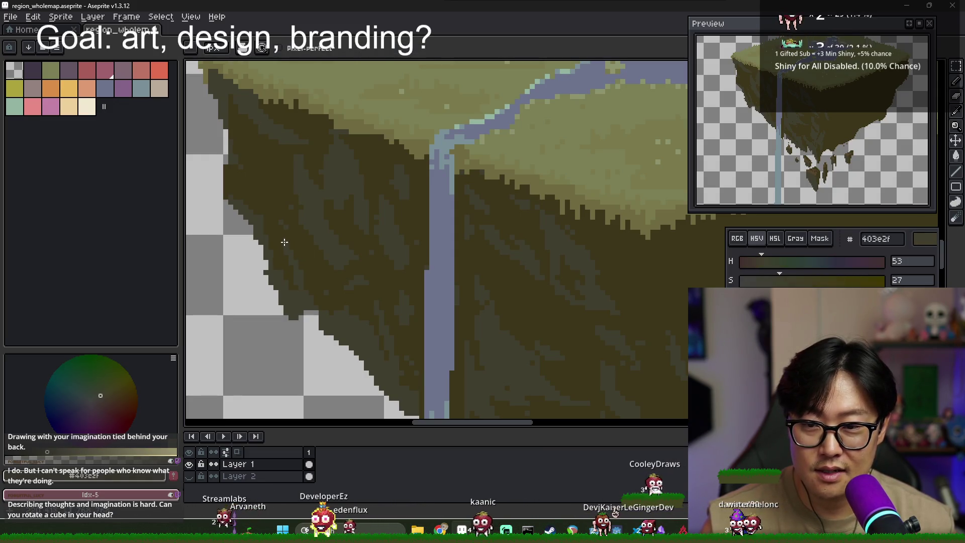
left_click(300, 234, "alt")
left_click(318, 209, "alt")
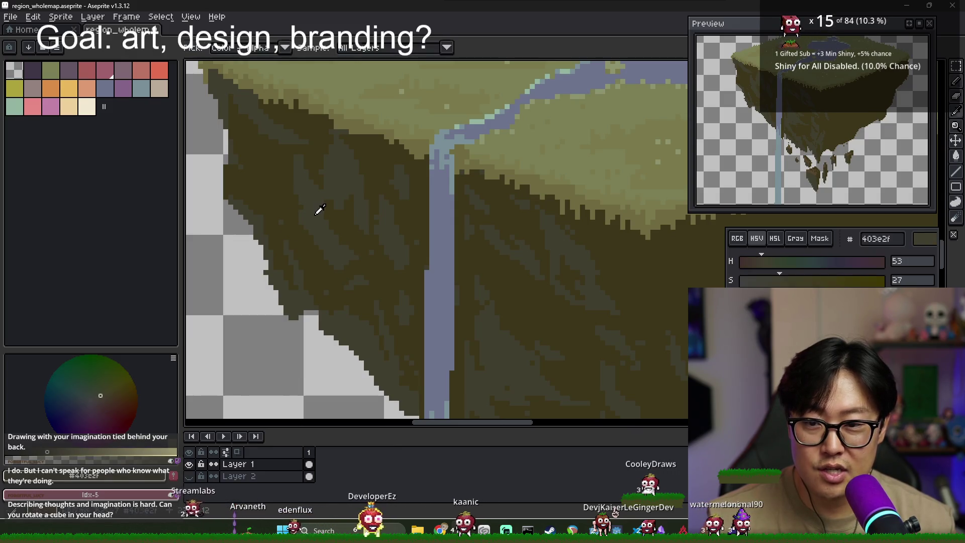
left_click(329, 316, "alt")
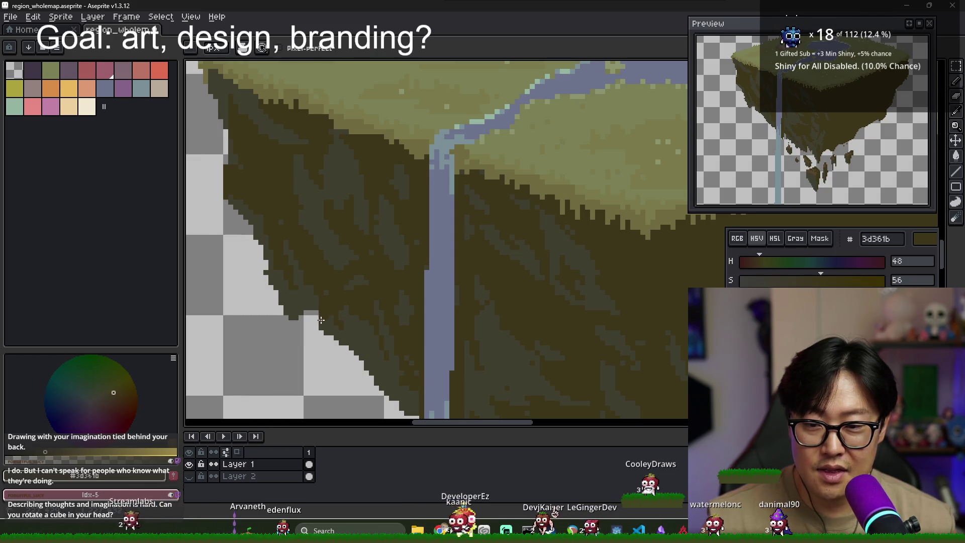
Continue streaking the lower right of the cliff with alternating 403e2f and 3d361b
mouse_move(353, 322)
left_mouse_down()
mouse_move(366, 327)
mouse_move(340, 289)
left_mouse_up()
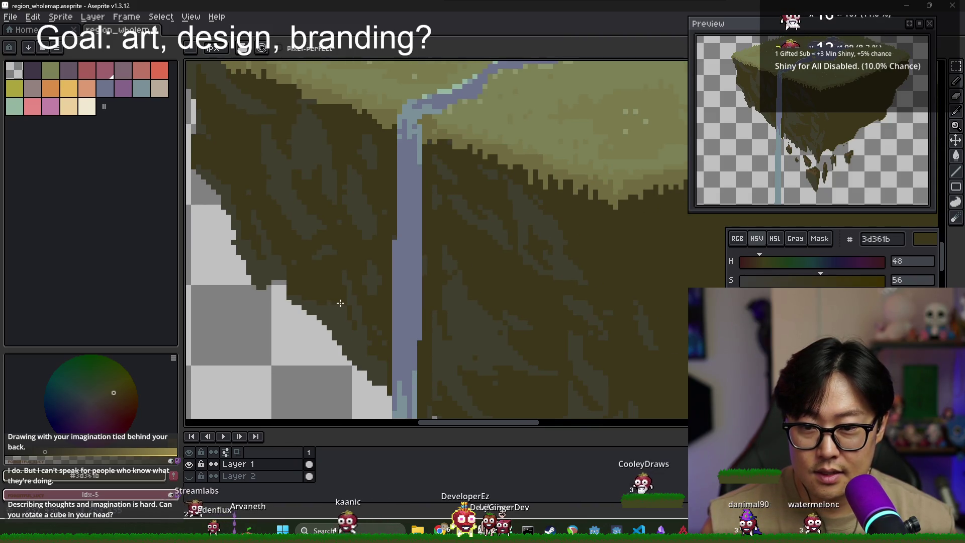
scroll(340, 304, "down", 2)
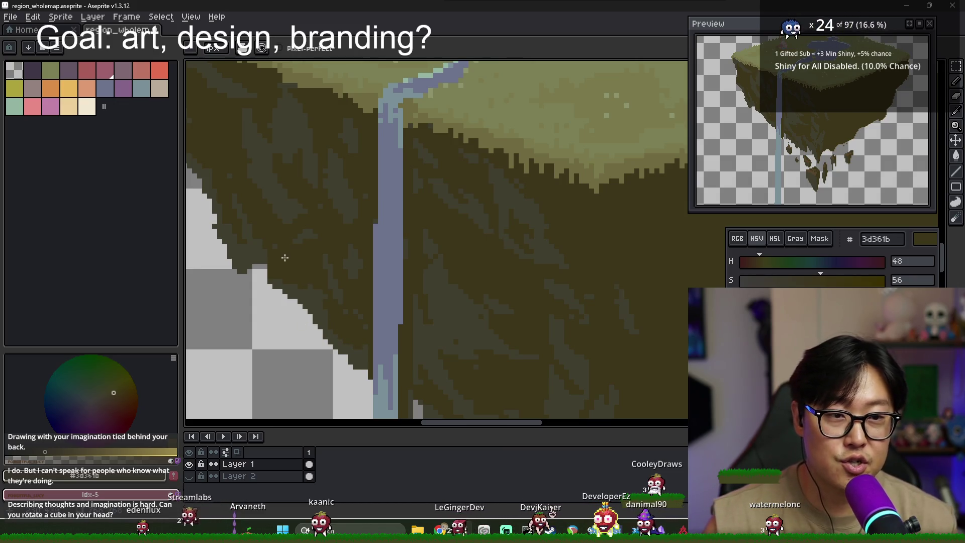
scroll(319, 268, "down", 1)
left_click(317, 226, "alt")
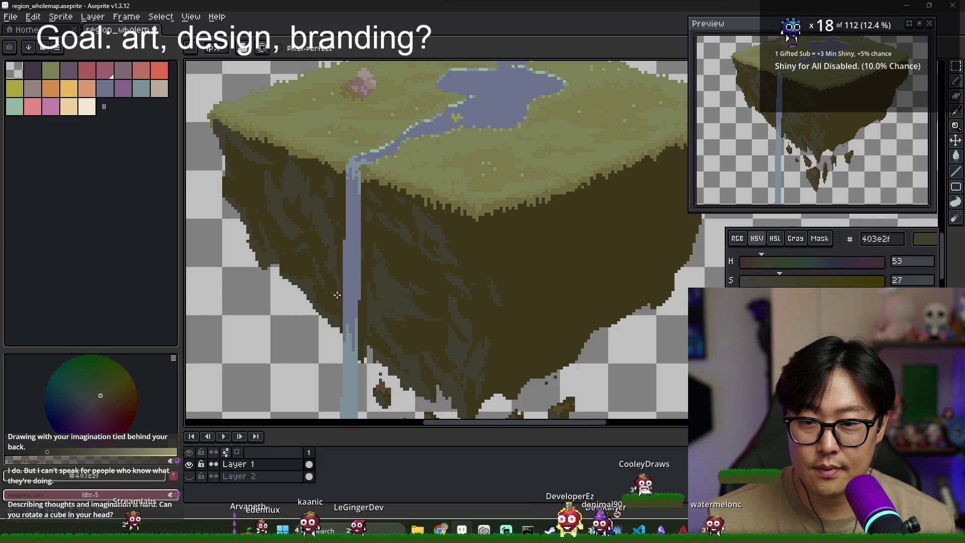
left_click(332, 222, "alt")
scroll(310, 198, "up", 2)
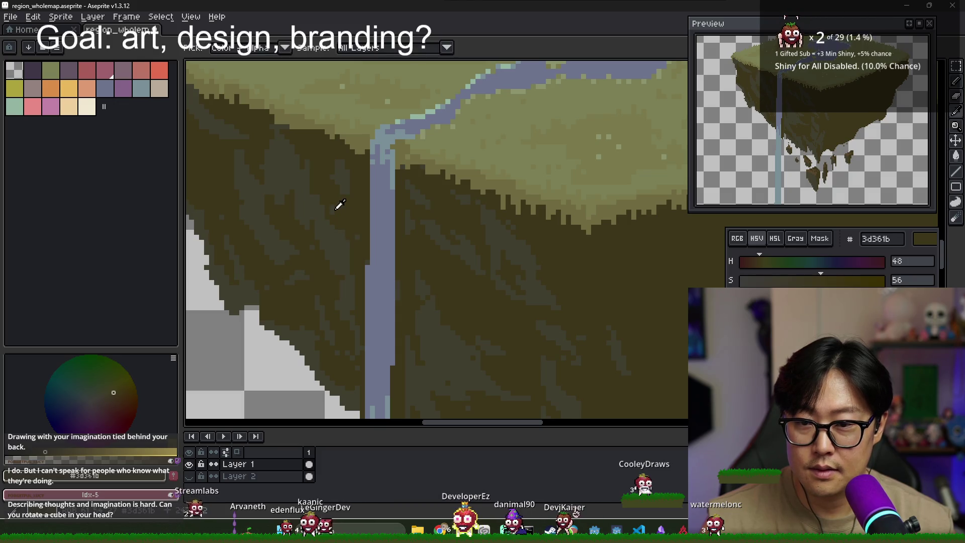
left_click(341, 214, "alt")
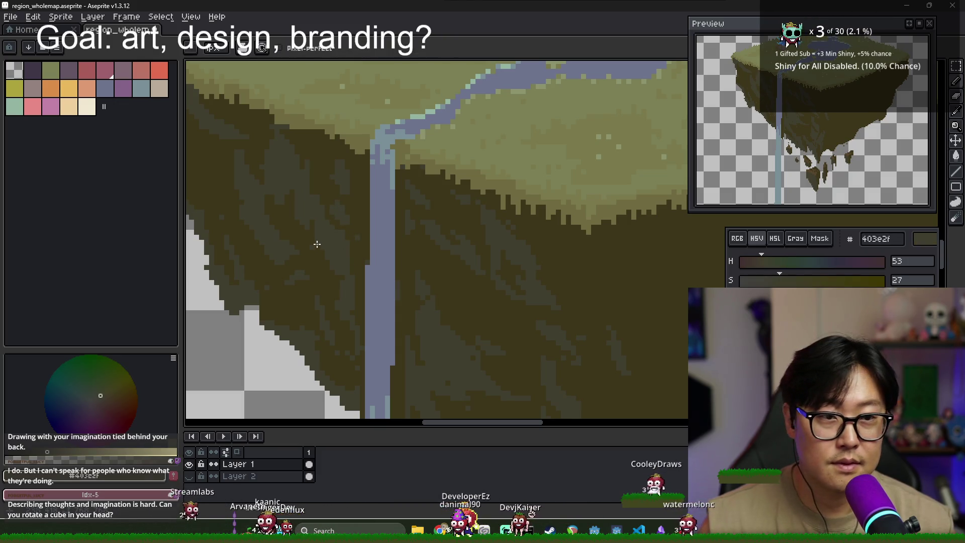
scroll(352, 266, "up", 1)
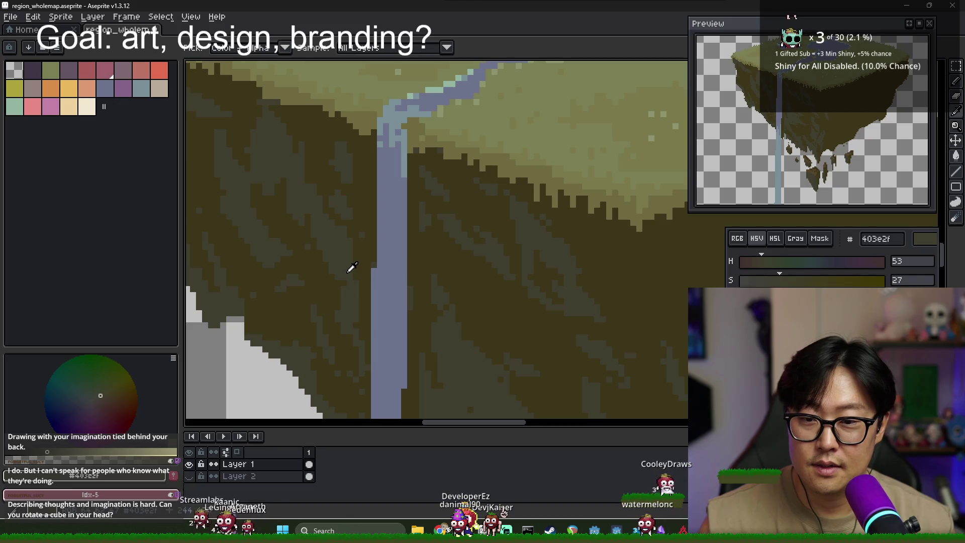
left_click(321, 270, "alt")
scroll(311, 268, "down", 1)
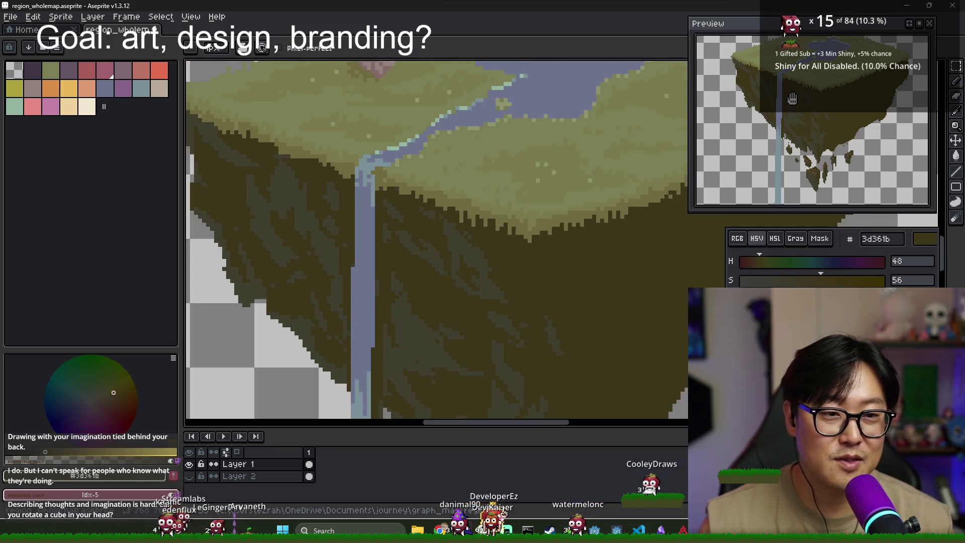
scroll(250, 223, "up", 1)
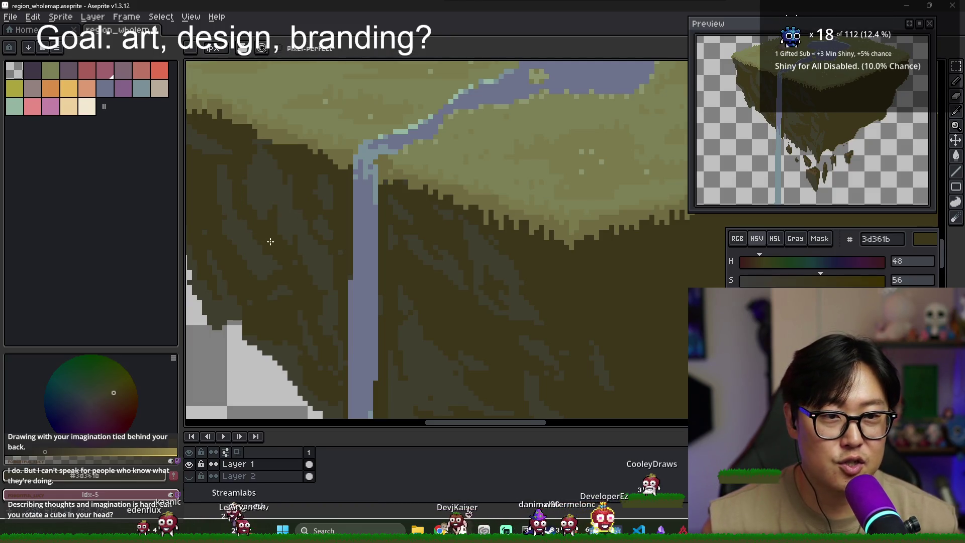
left_click(249, 203, "alt")
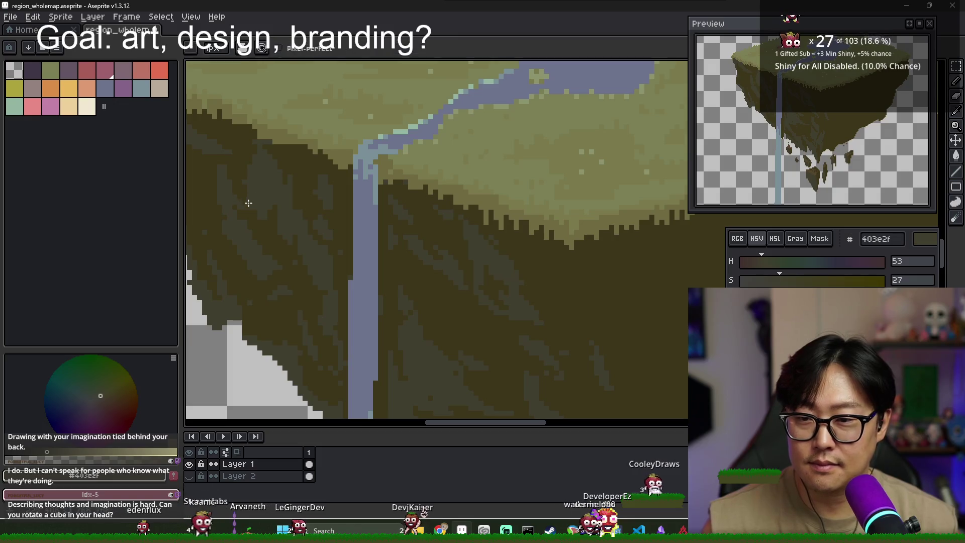
scroll(371, 256, "down", 2)
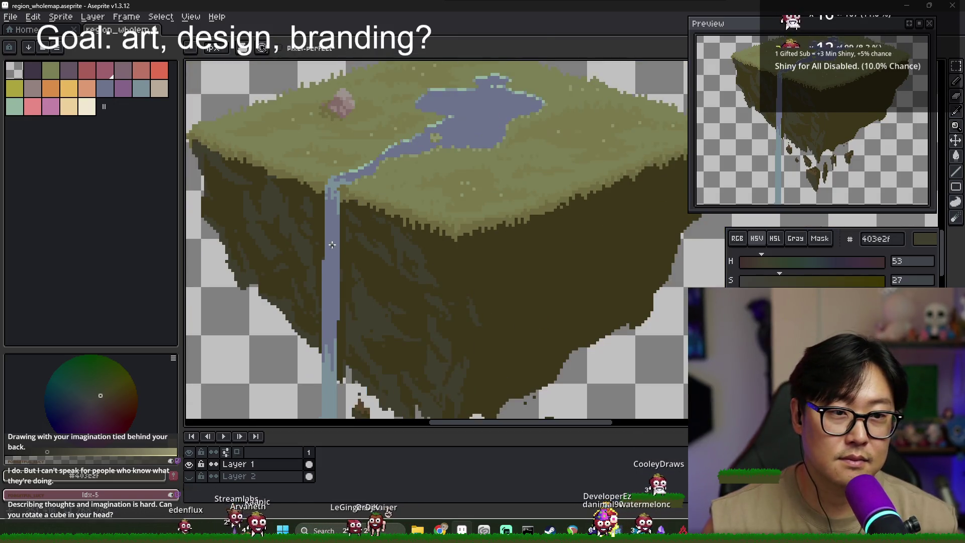
Pick dark 3d361b and streak the upper-left cliff edge beneath the grass
scroll(370, 256, "down", 2)
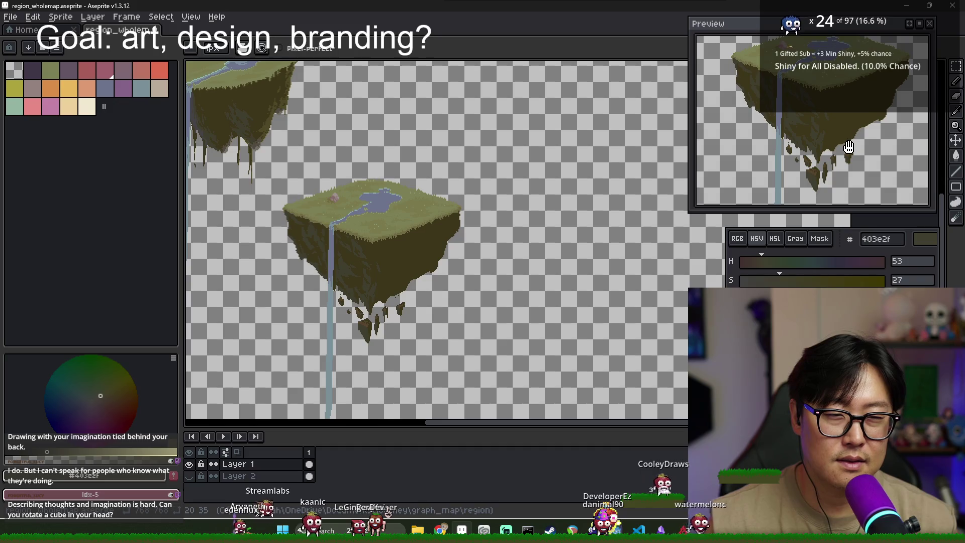
scroll(301, 241, "up", 4)
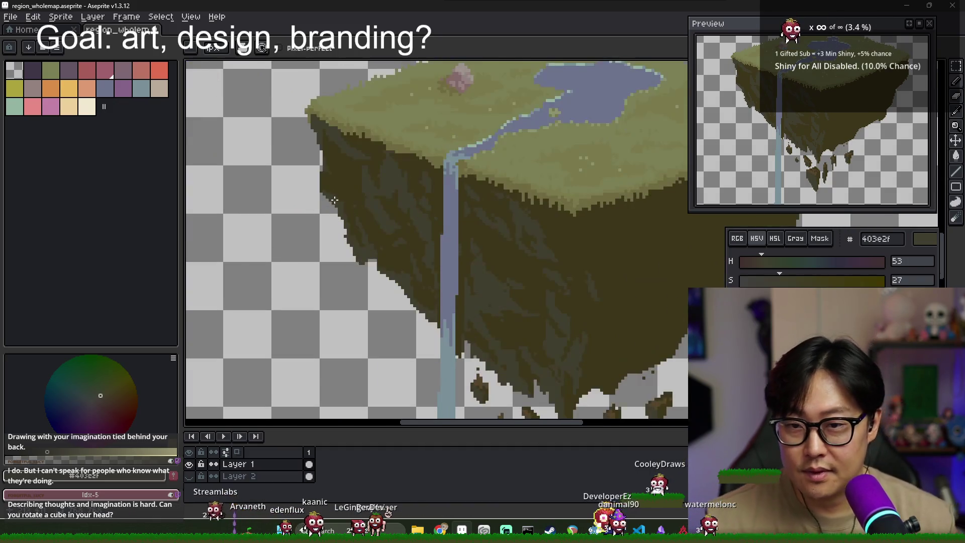
key("b")
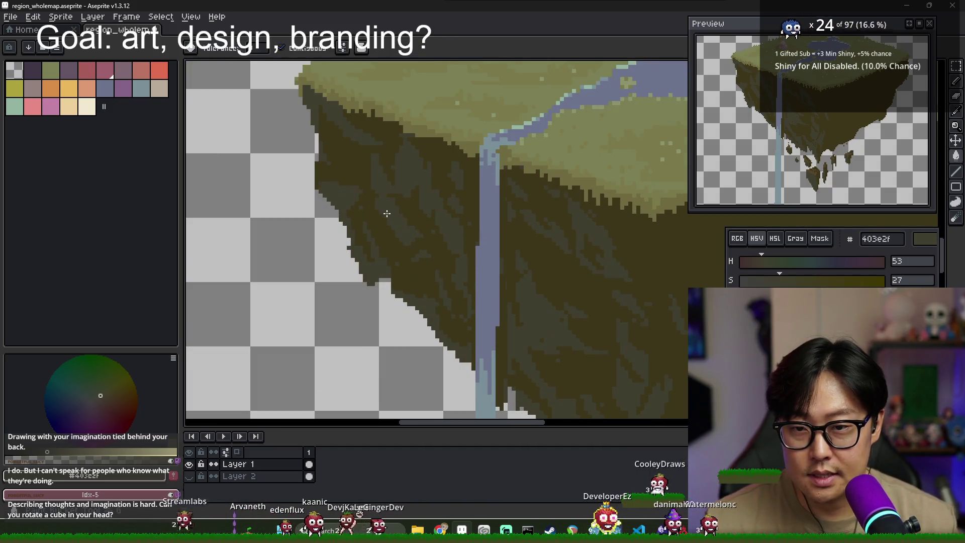
scroll(341, 197, "down", 2)
scroll(302, 151, "up", 2)
key("i")
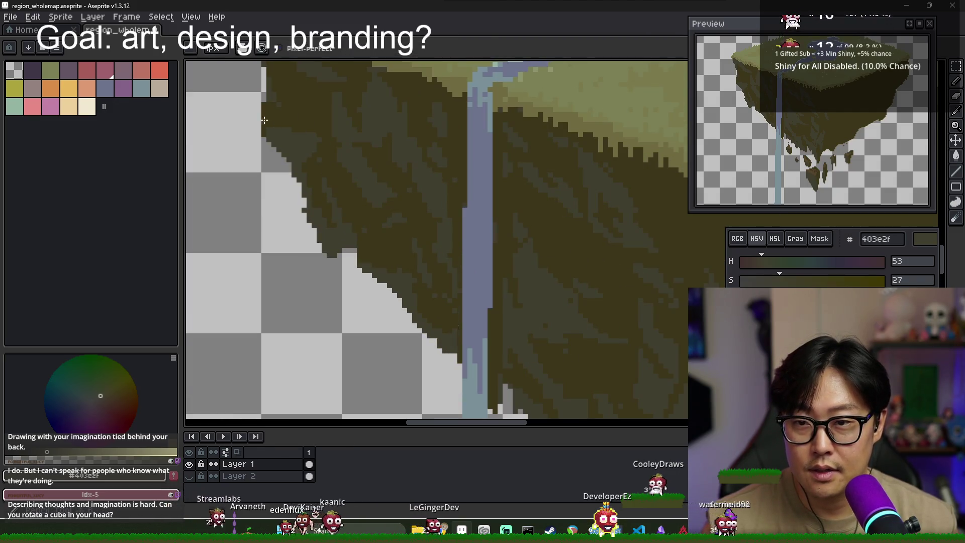
left_click(300, 132)
key("b")
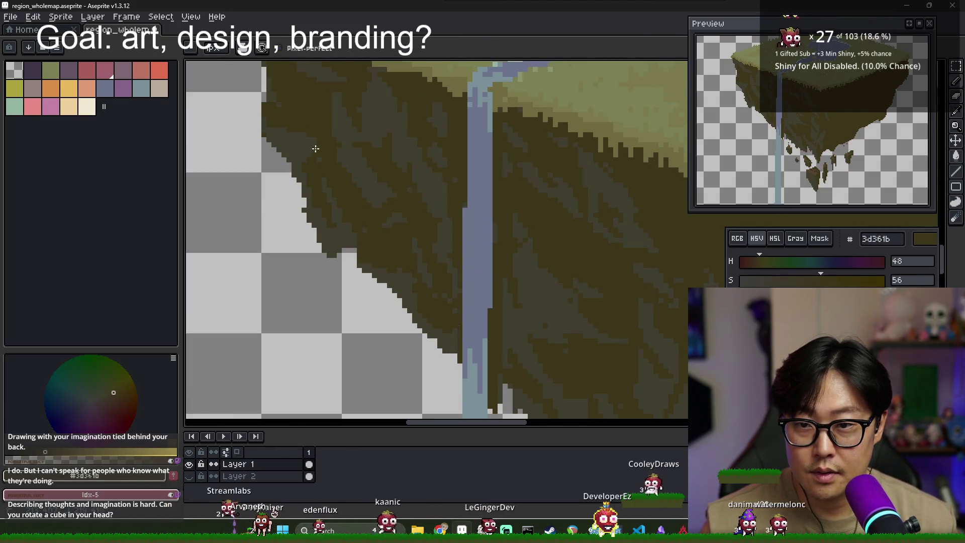
Add more alternating 403e2f and 3d361b streaks along that upper cliff edge
scroll(304, 128, "down", 1)
scroll(298, 92, "down", 2)
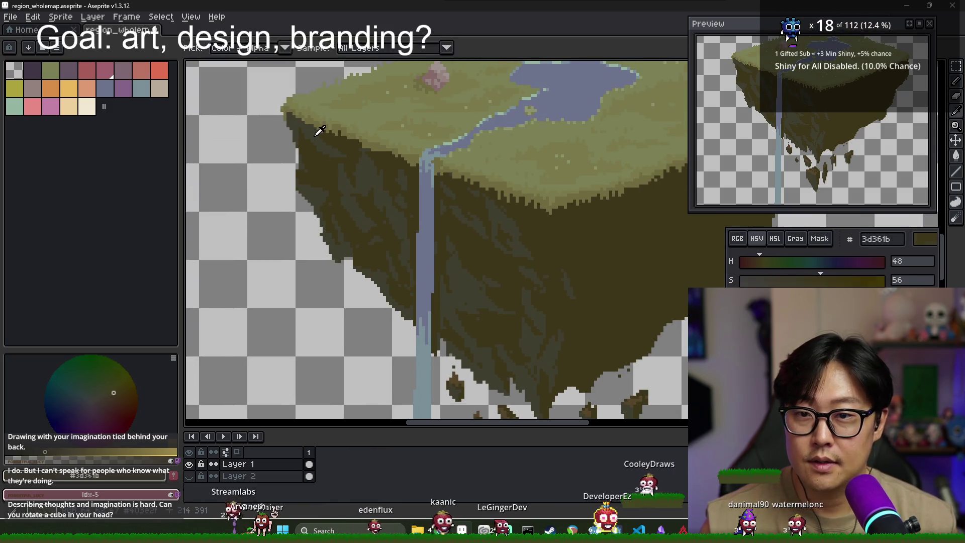
scroll(303, 125, "up", 3)
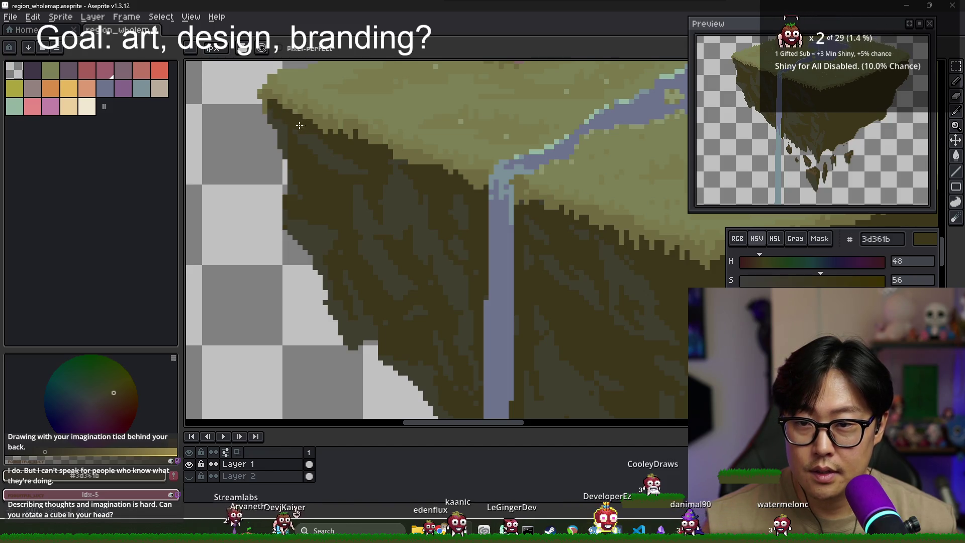
left_click(320, 165, "alt")
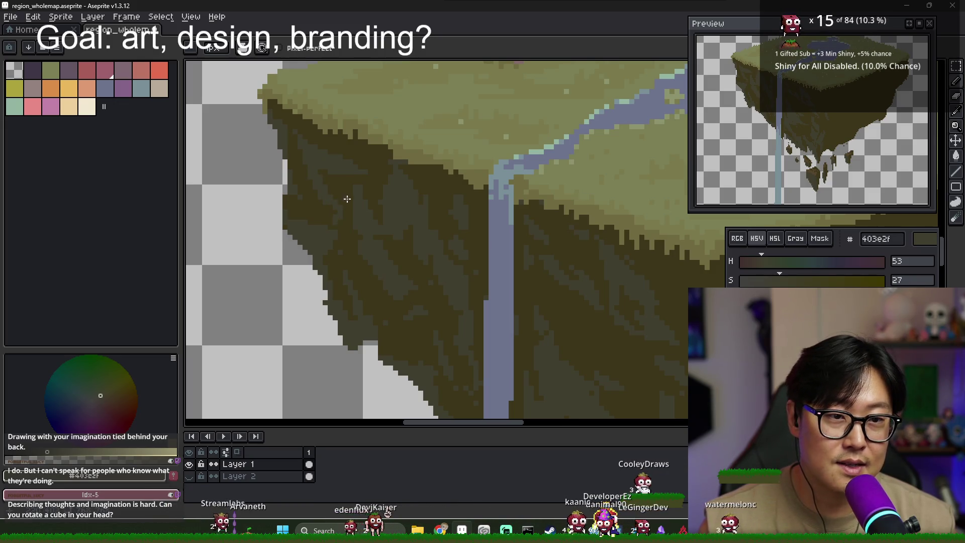
left_click(323, 172, "alt")
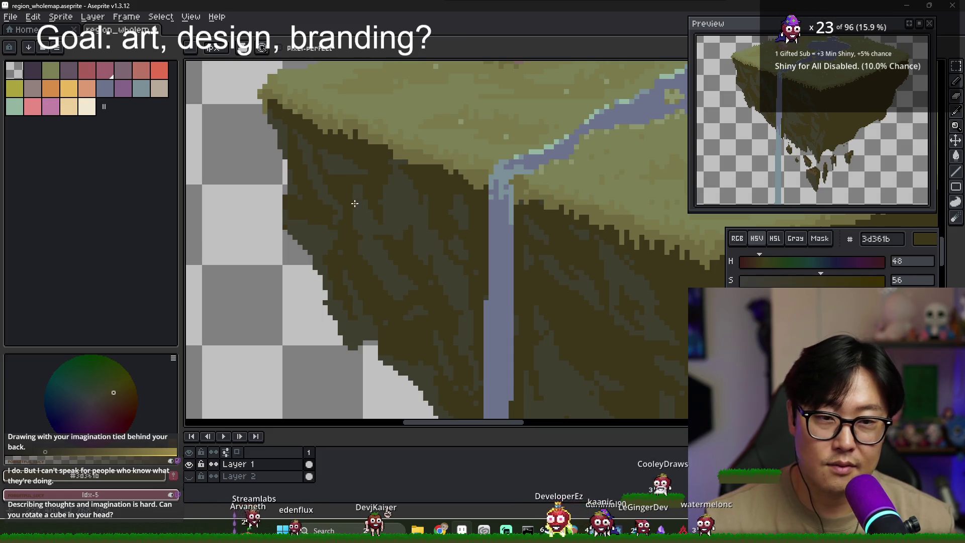
left_click(326, 160, "alt")
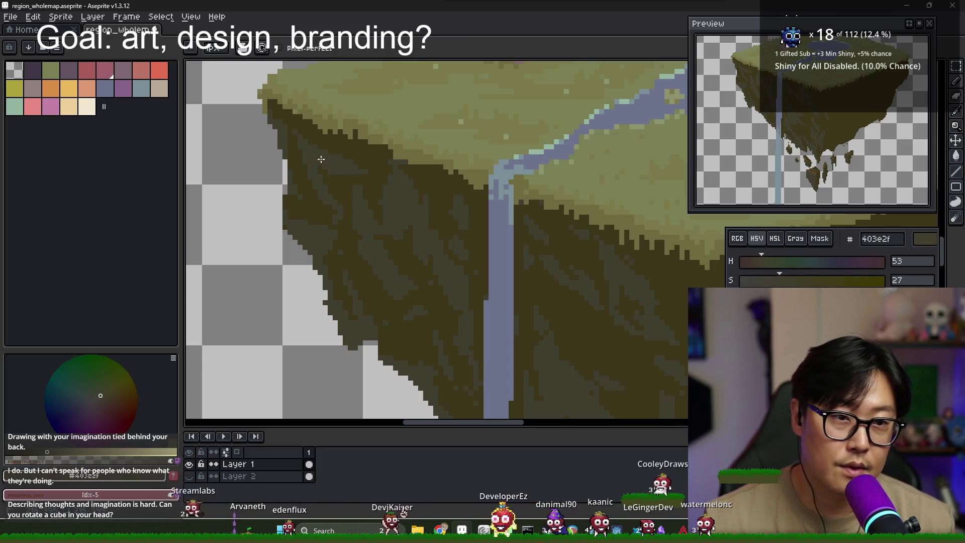
scroll(359, 194, "down", 4)
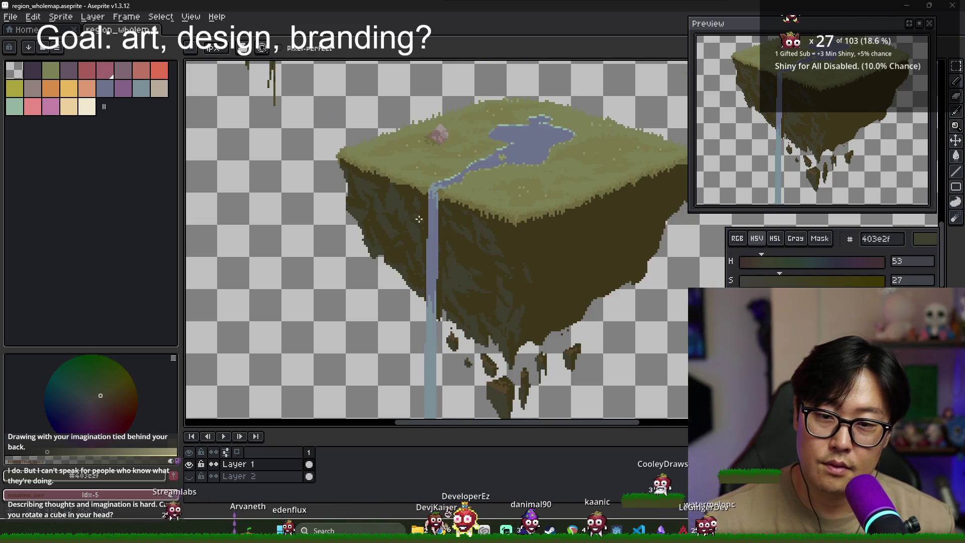
Streak the cliff face right of the waterfall, alternating dark olive 3d361b and grey-brown 403e2f
left_click_drag(527, 247, 468, 233)
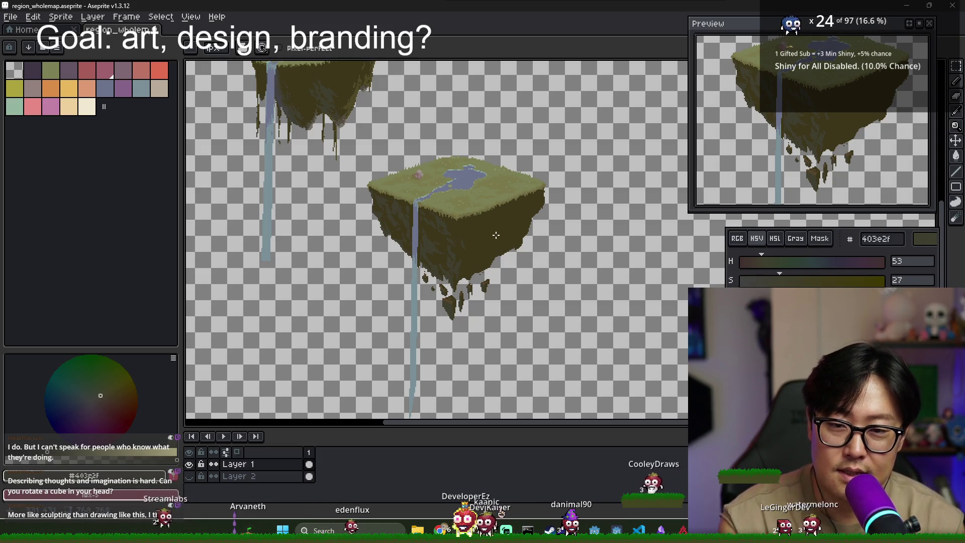
scroll(496, 235, "up", 3)
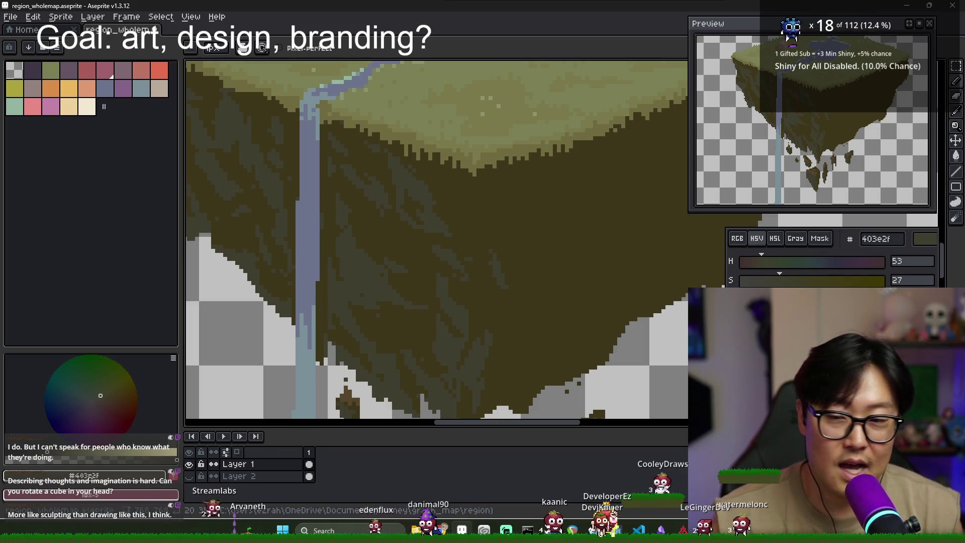
scroll(466, 256, "down", 3)
scroll(485, 254, "up", 4)
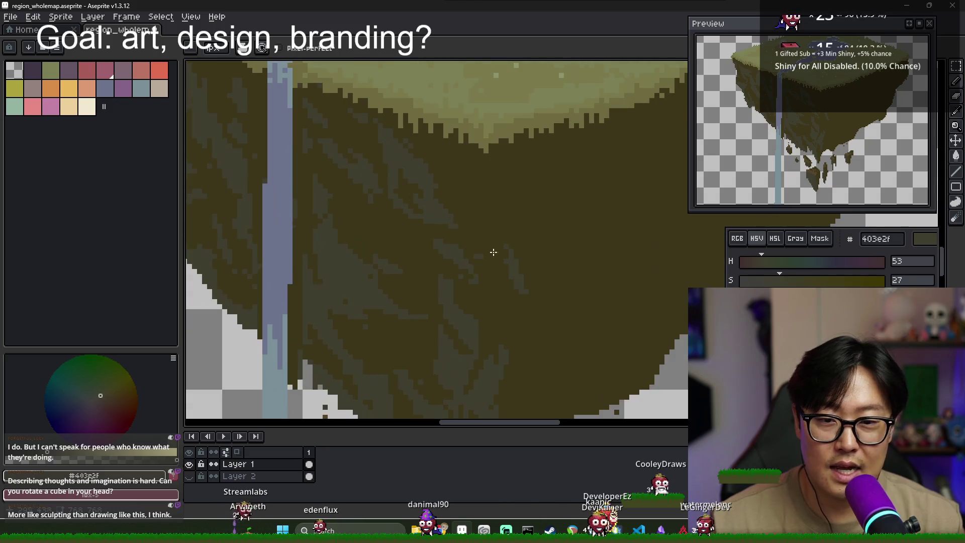
left_click(509, 247, "alt")
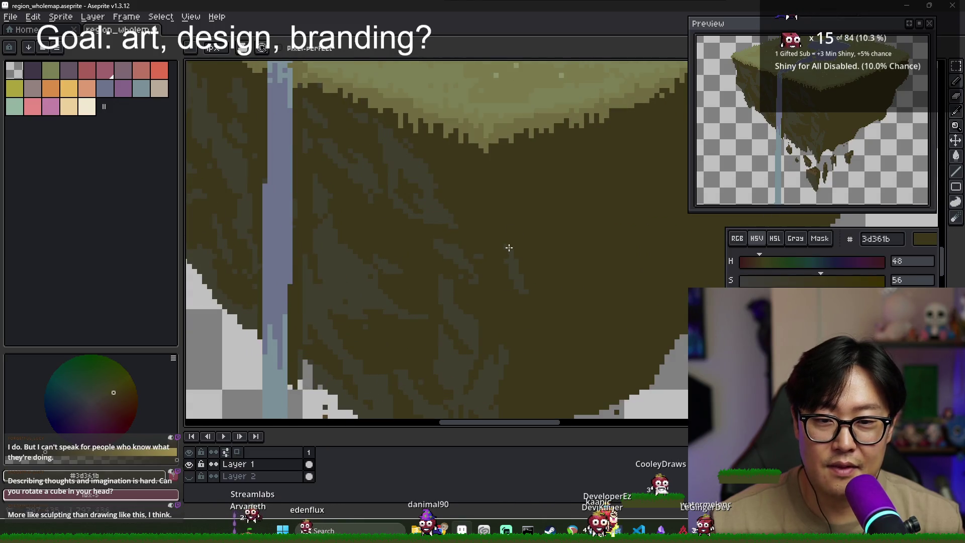
left_click(514, 281, "alt")
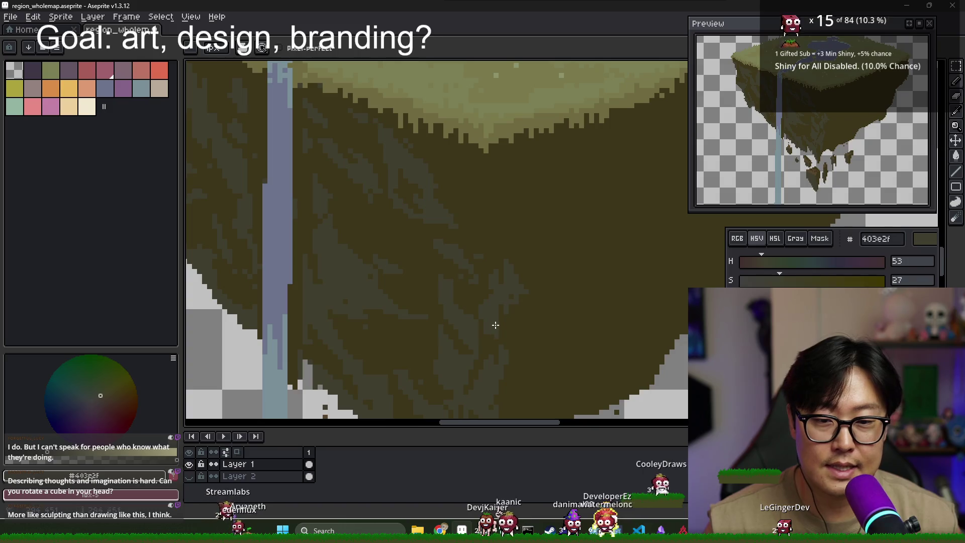
left_click(508, 350, "alt")
left_click(502, 351, "alt")
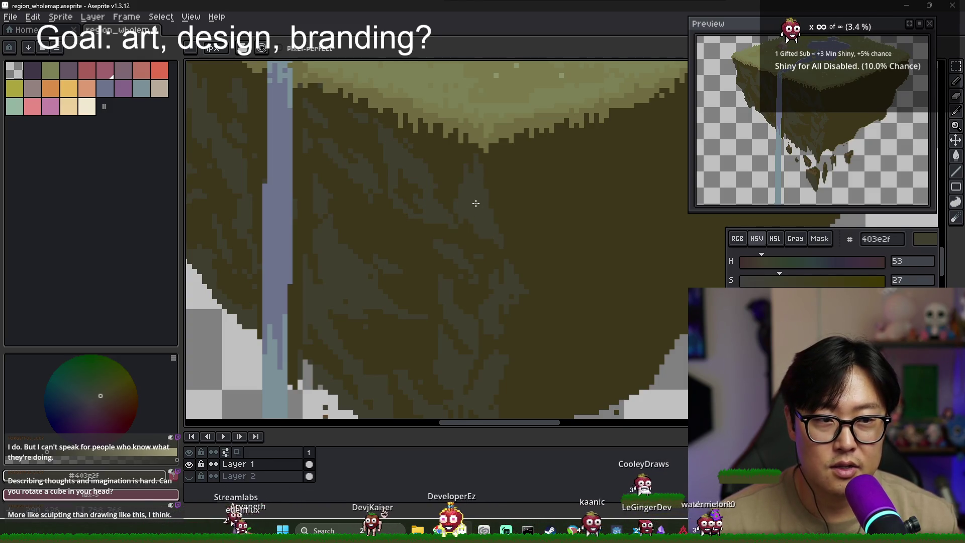
left_click(517, 218, "alt")
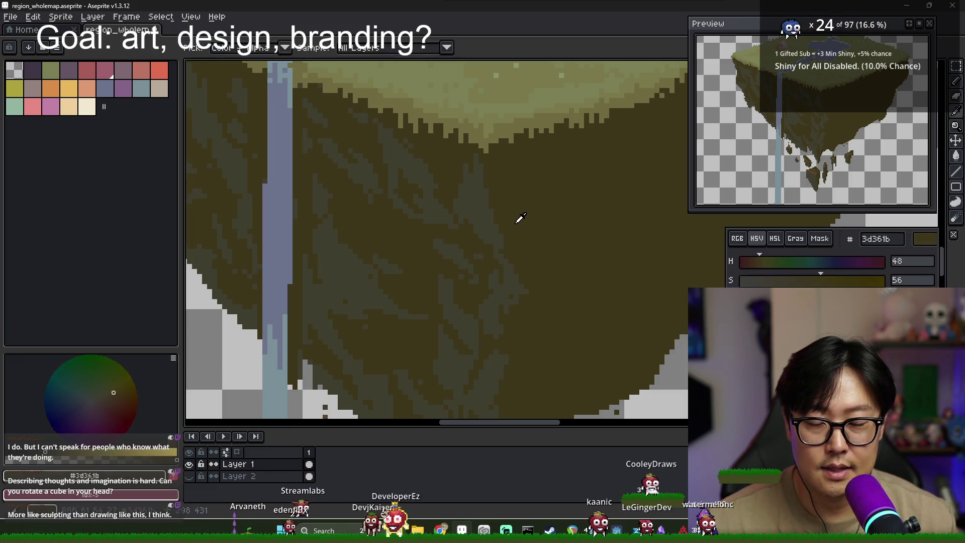
left_click(477, 215, "alt")
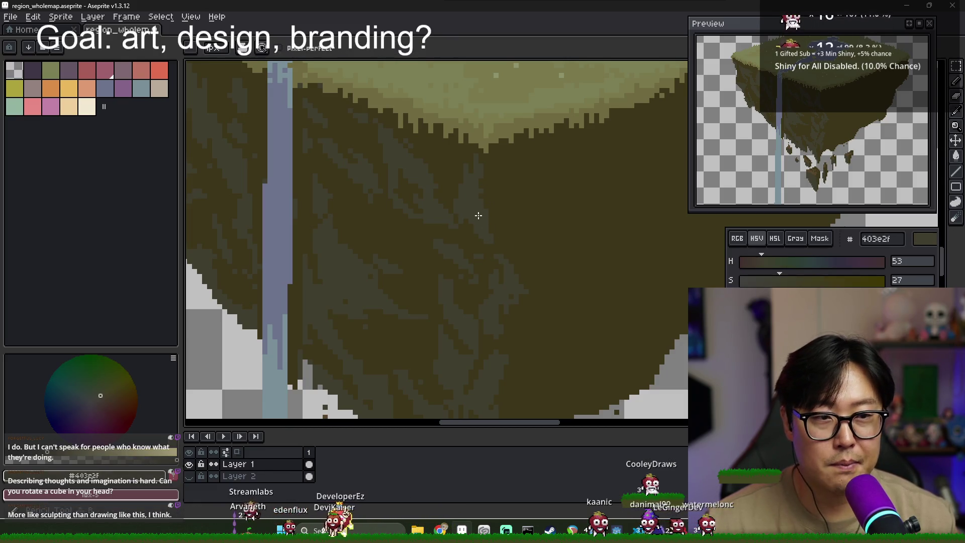
Add further dark streaks across the right cliff face, finishing with the olive rock colour
scroll(478, 215, "down", 3)
scroll(506, 270, "up", 3)
left_click(517, 241, "alt")
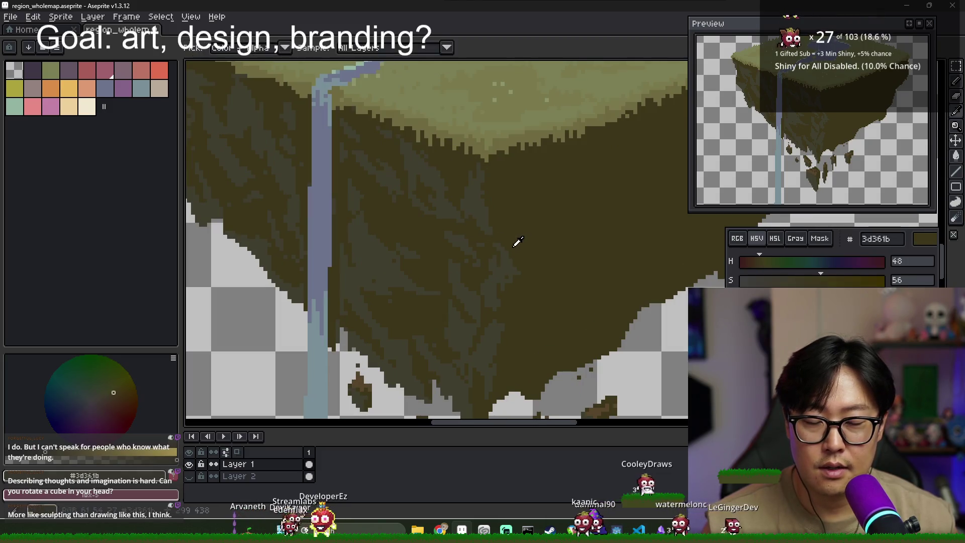
left_click(500, 278, "alt")
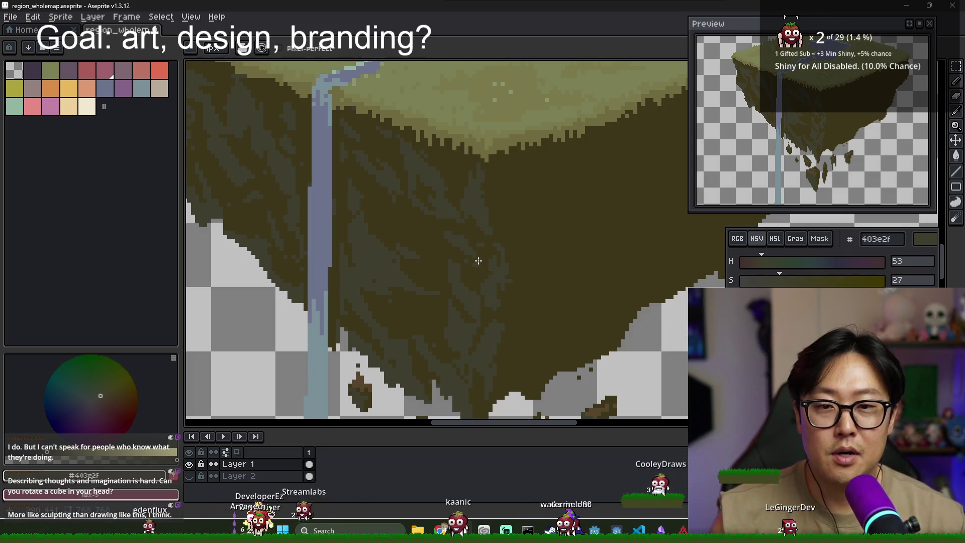
scroll(478, 262, "up", 1)
key("v")
key("b")
left_click(506, 230, "alt")
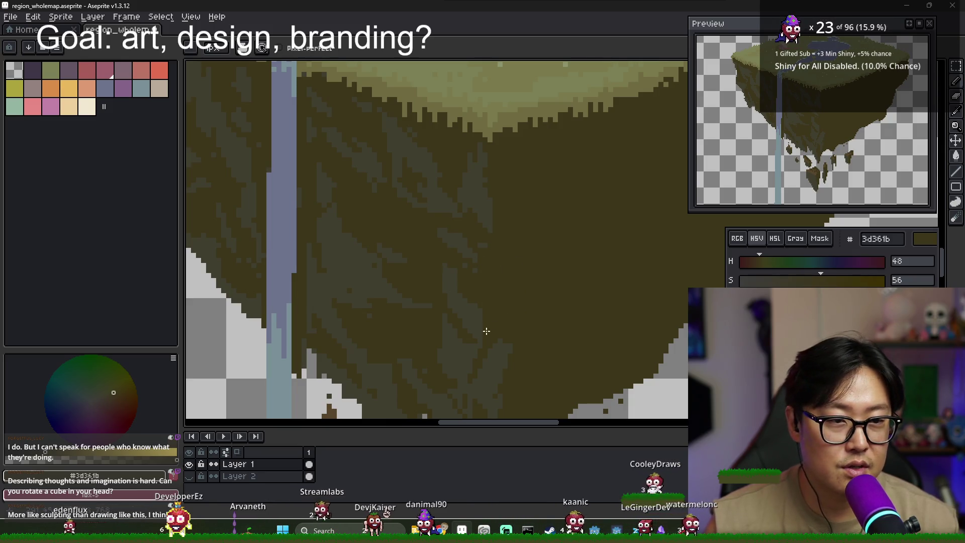
left_click(472, 319, "alt")
scroll(472, 318, "down", 4)
Paint dark pixels over the lower hanging rock's brown patch
scroll(475, 334, "up", 5)
left_click(438, 331, "alt")
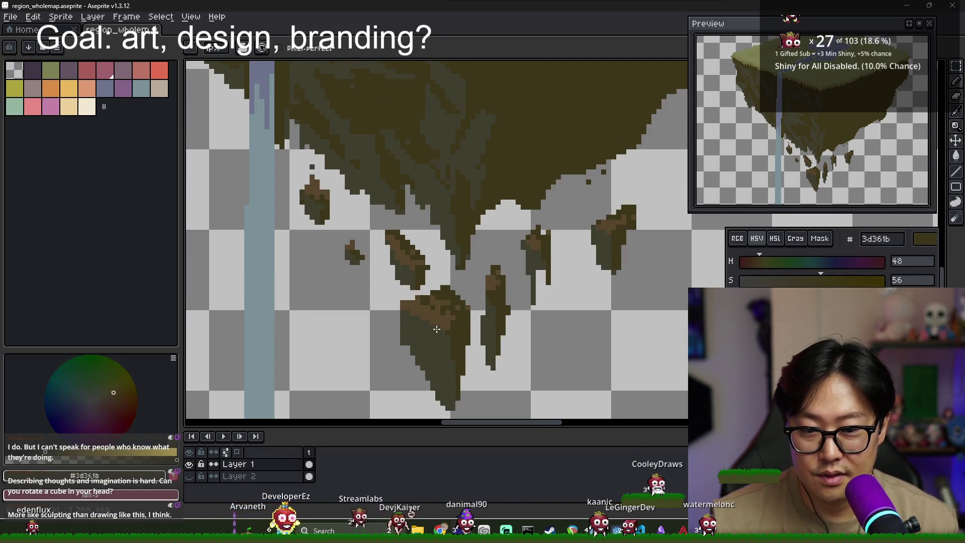
left_click_drag(437, 331, 422, 320)
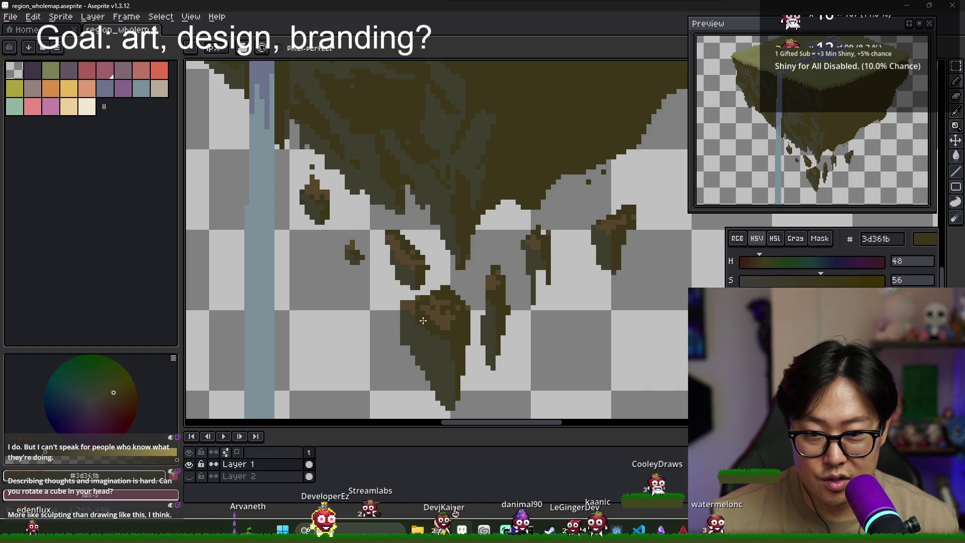
scroll(433, 323, "down", 1)
scroll(422, 317, "up", 1)
Shade the largest hanging rock with dark brown #3d361b and greyer olive tones
left_click(398, 283, "alt")
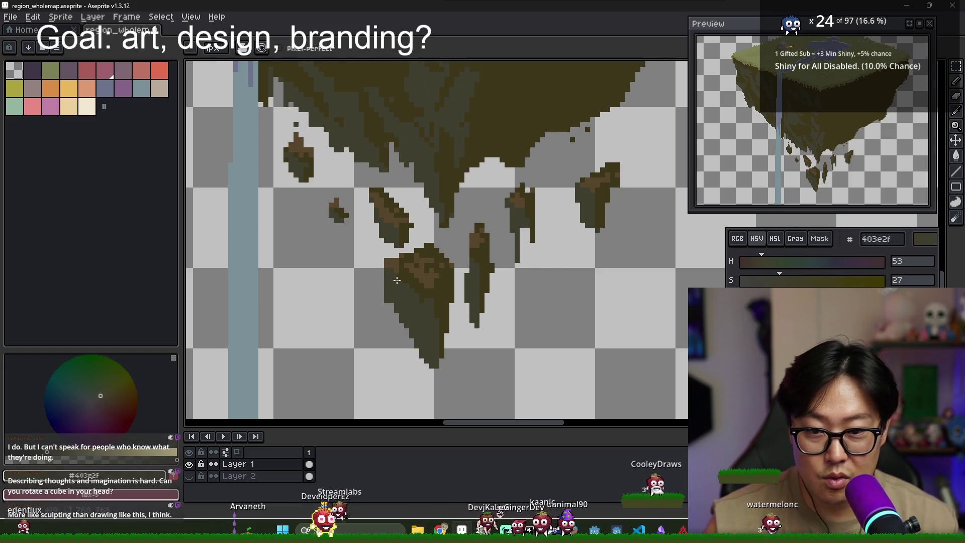
key("alt")
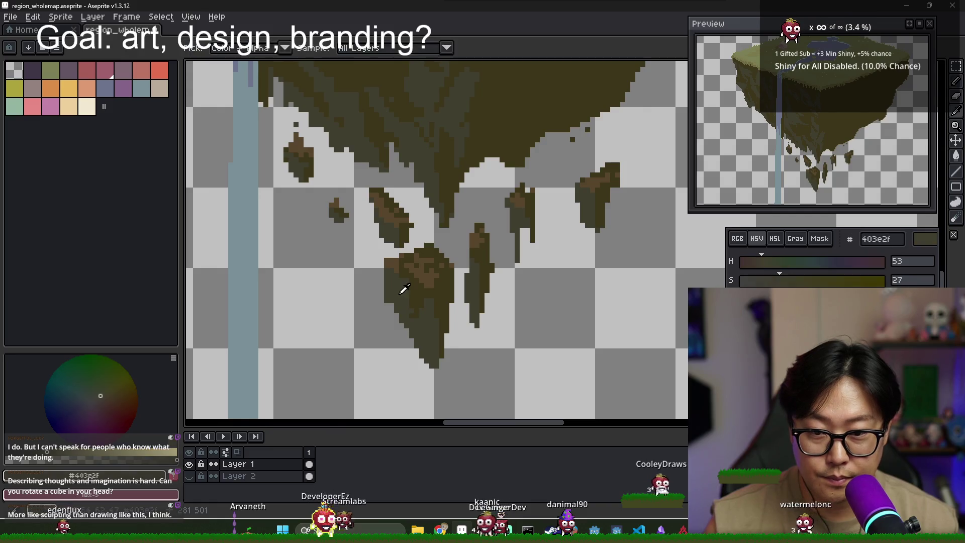
left_click(405, 290, "alt")
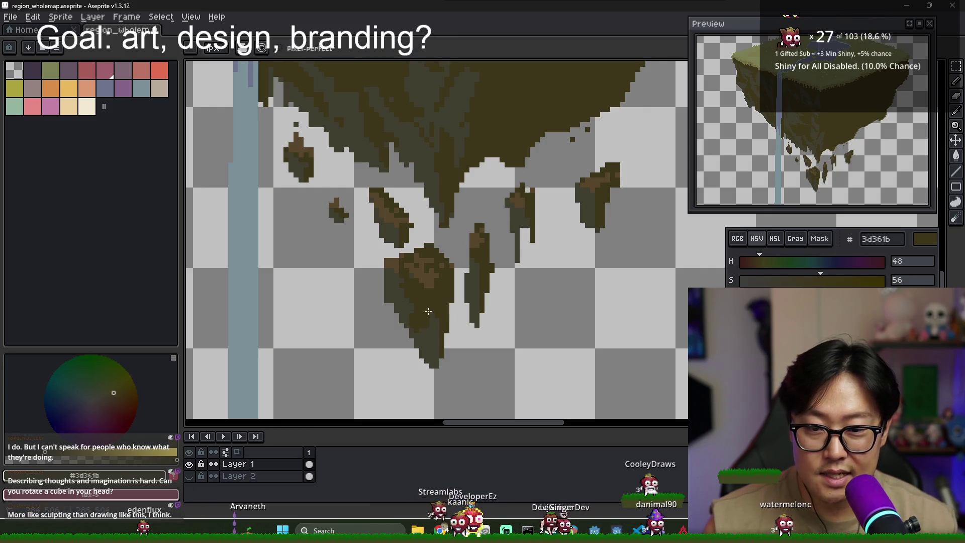
left_click(421, 306, "alt")
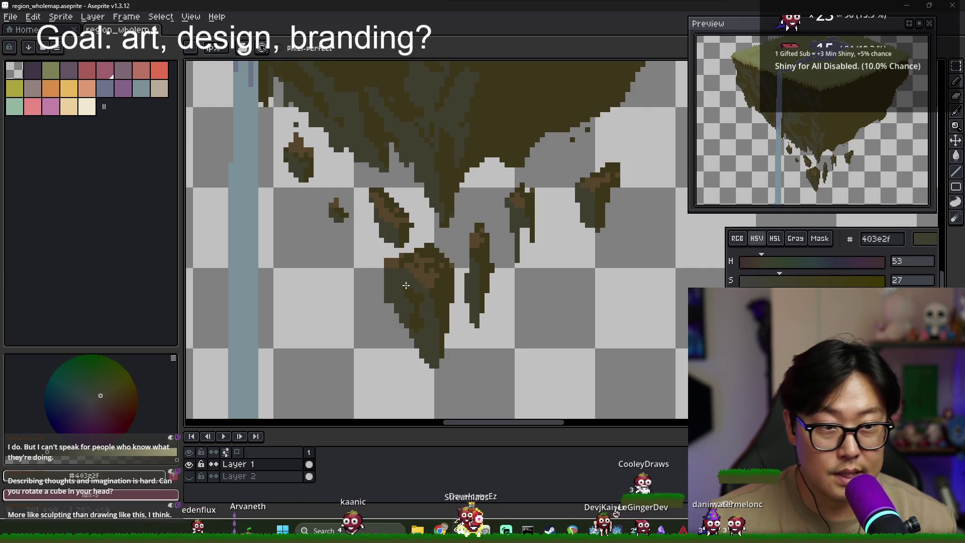
left_click(434, 292, "alt")
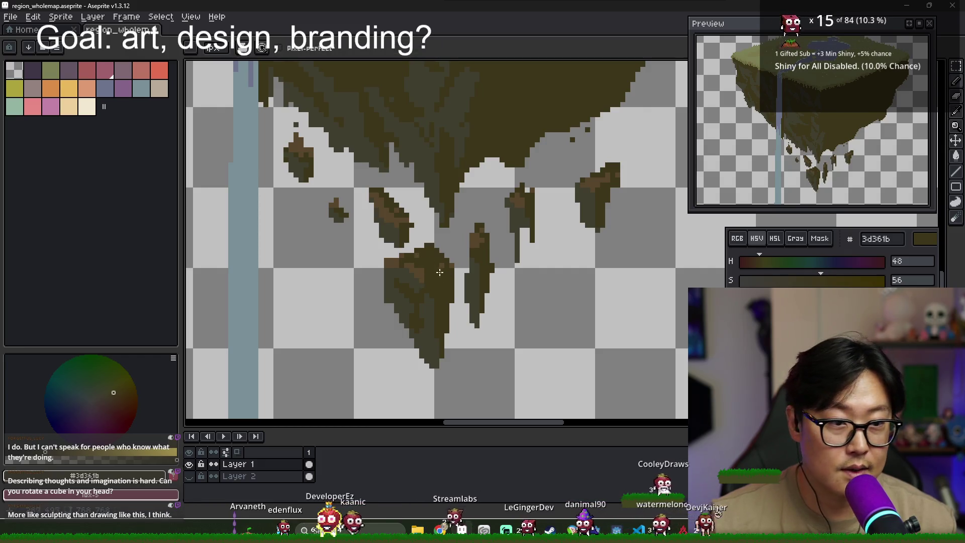
scroll(432, 266, "down", 3)
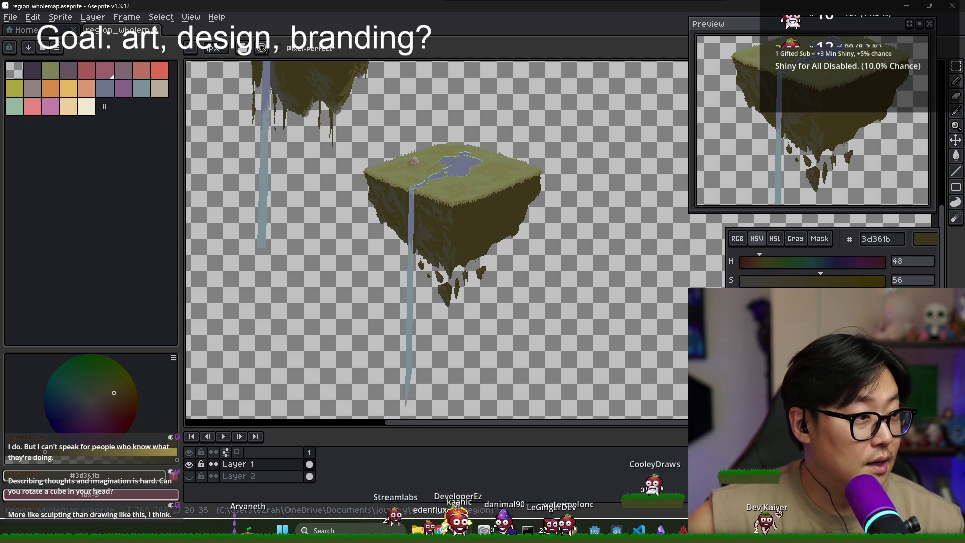
scroll(434, 234, "up", 2)
scroll(442, 276, "down", 2)
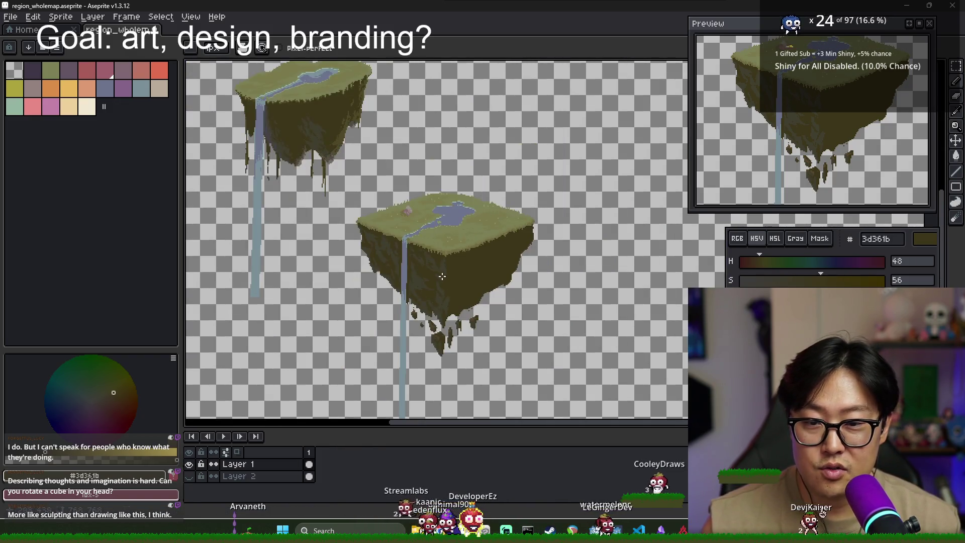
scroll(444, 271, "up", 1)
scroll(483, 283, "down", 1)
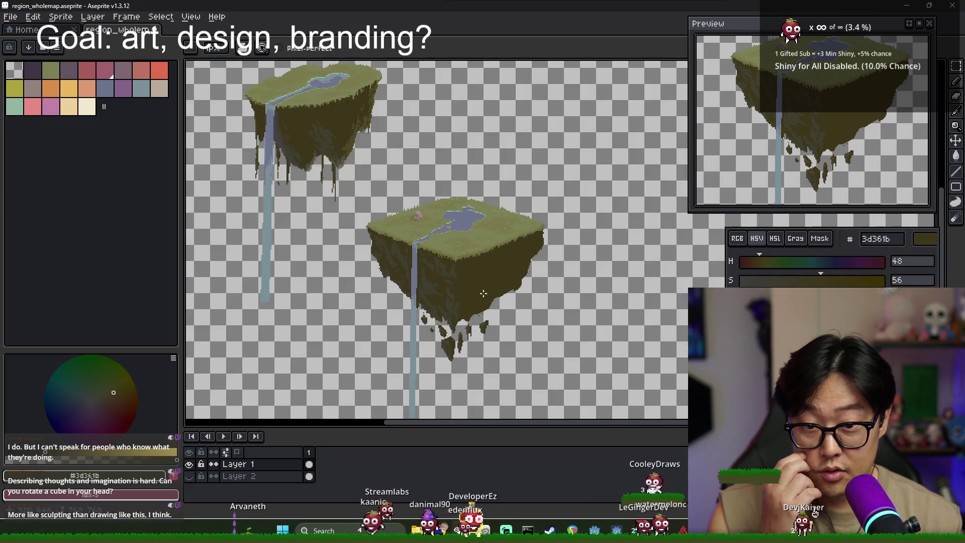
scroll(442, 311, "up", 2)
scroll(425, 327, "down", 3)
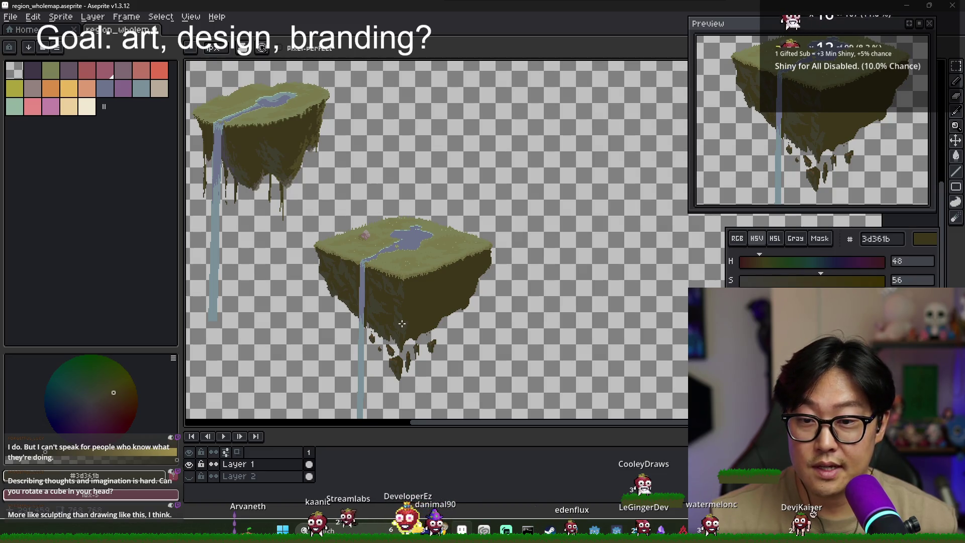
left_click_drag(401, 324, 416, 289)
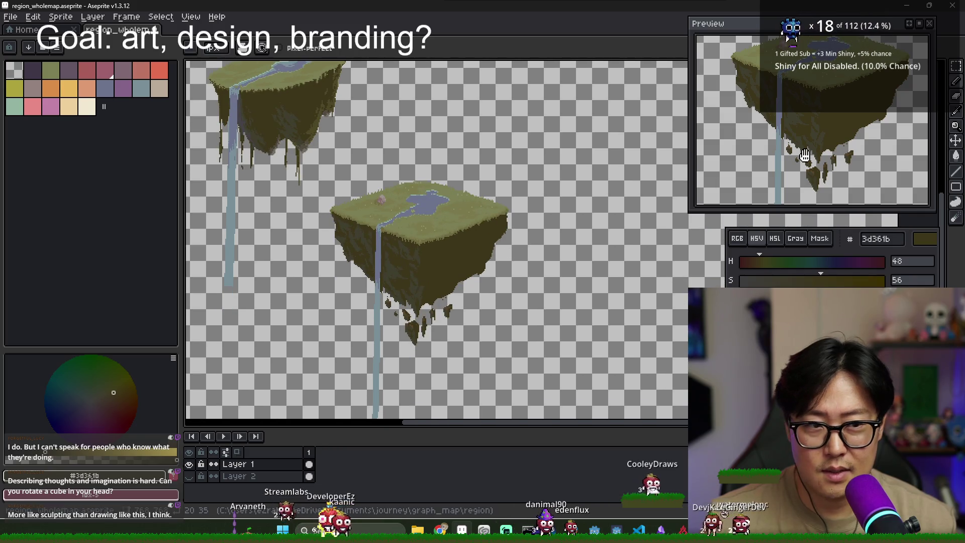
left_click_drag(804, 156, 799, 191)
scroll(414, 249, "up", 2)
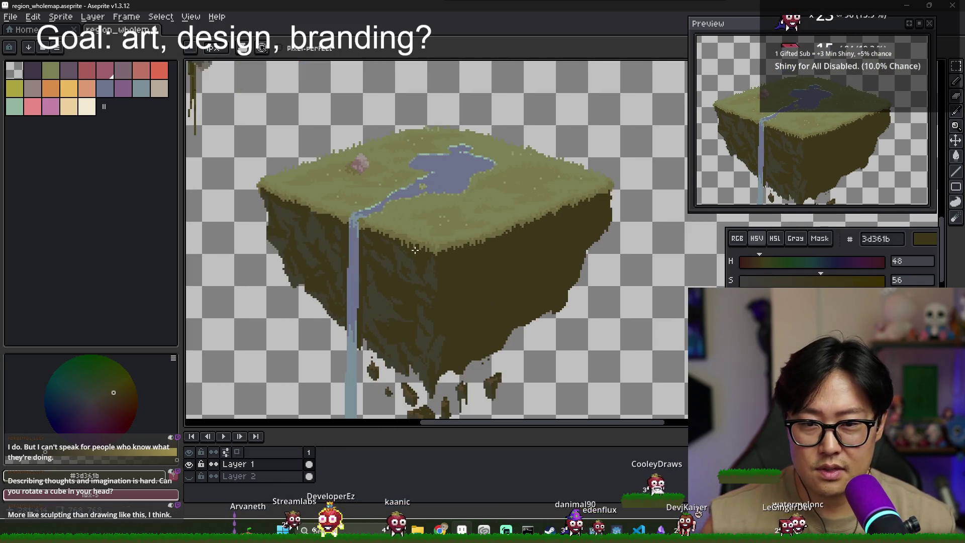
scroll(415, 250, "down", 2)
scroll(456, 299, "up", 2)
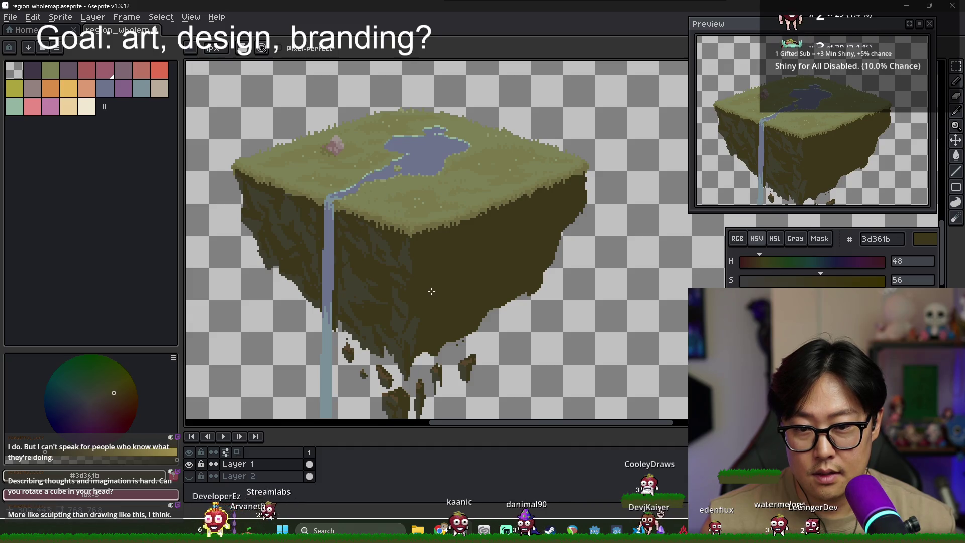
Zoom in on the island's right-hand cliff corner and bottom rocks, keeping the Pencil active
scroll(401, 263, "up", 1)
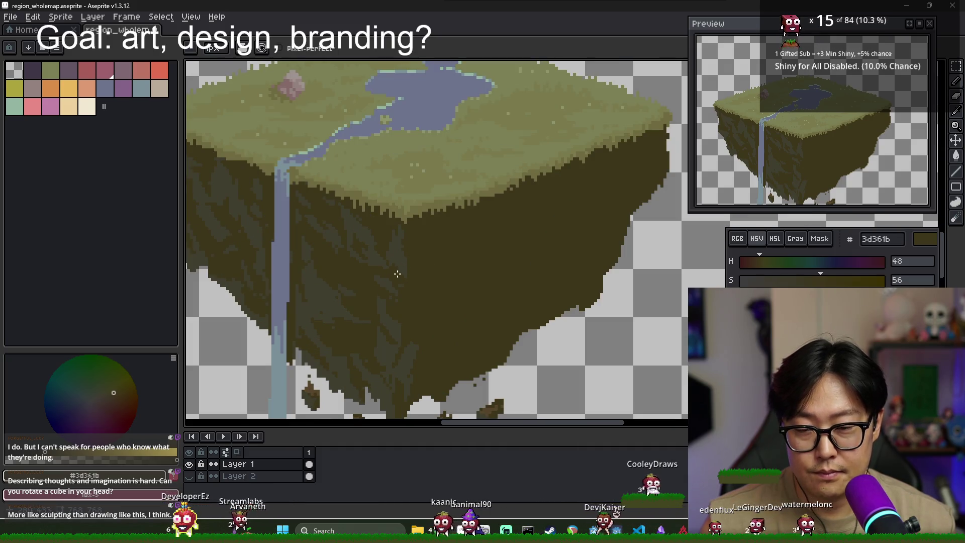
scroll(397, 273, "down", 2)
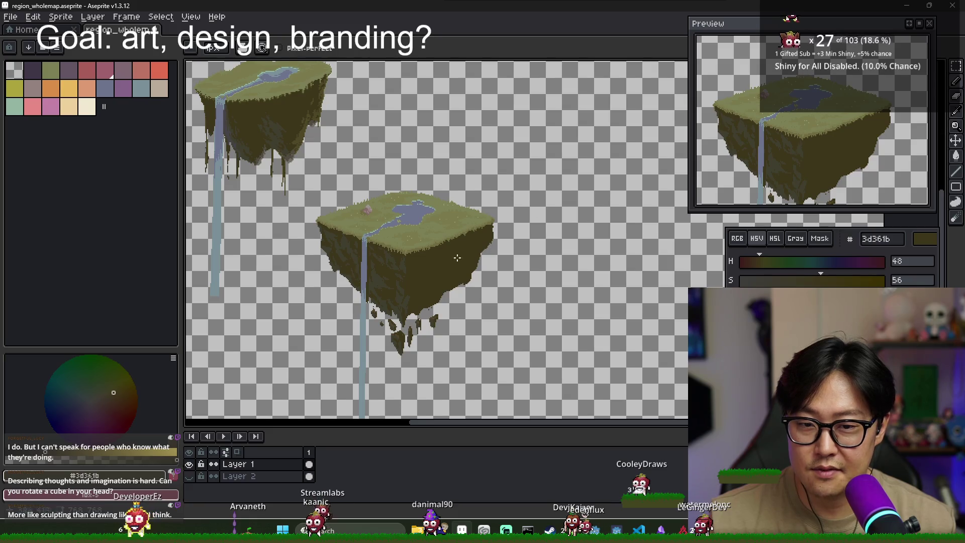
scroll(324, 126, "up", 1)
scroll(452, 226, "down", 2)
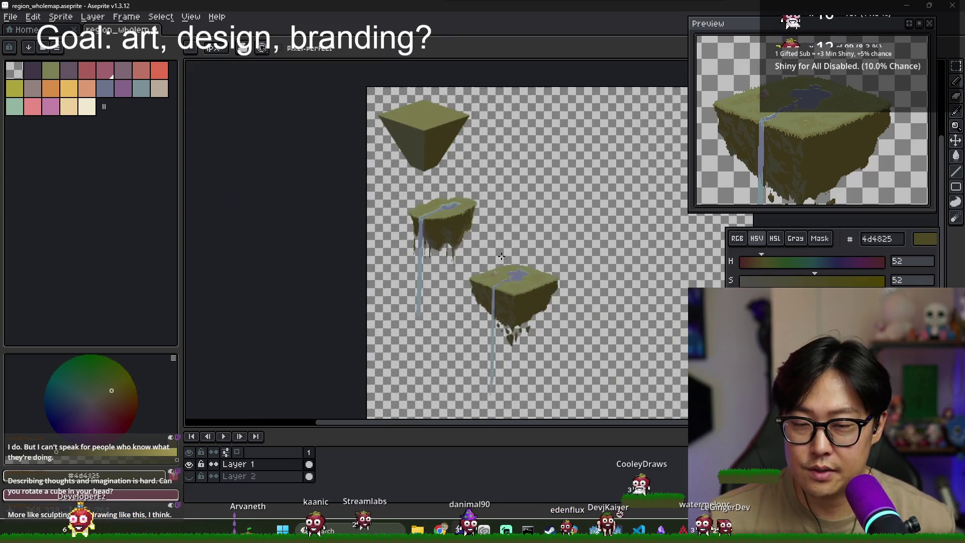
scroll(521, 290, "up", 2)
scroll(521, 291, "up", 1)
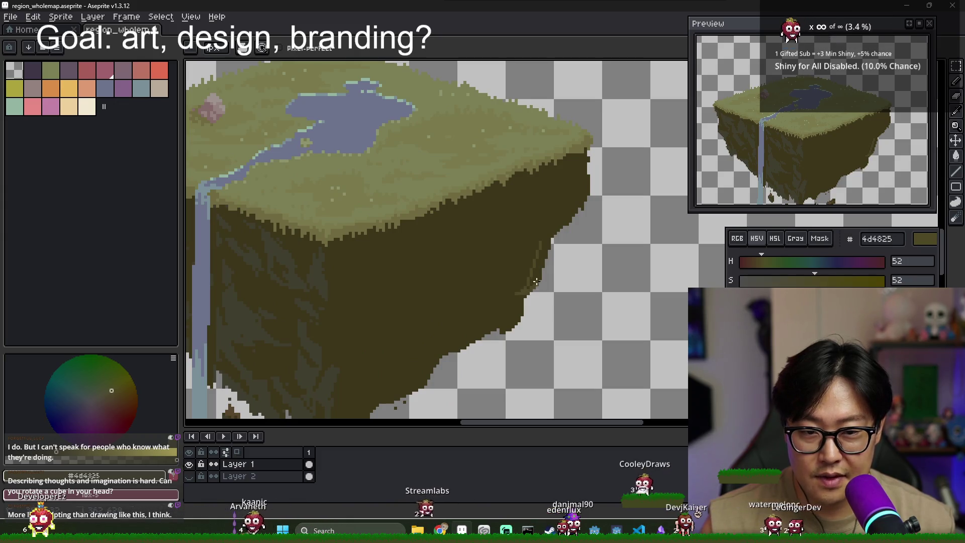
scroll(545, 246, "down", 1)
scroll(537, 283, "down", 1)
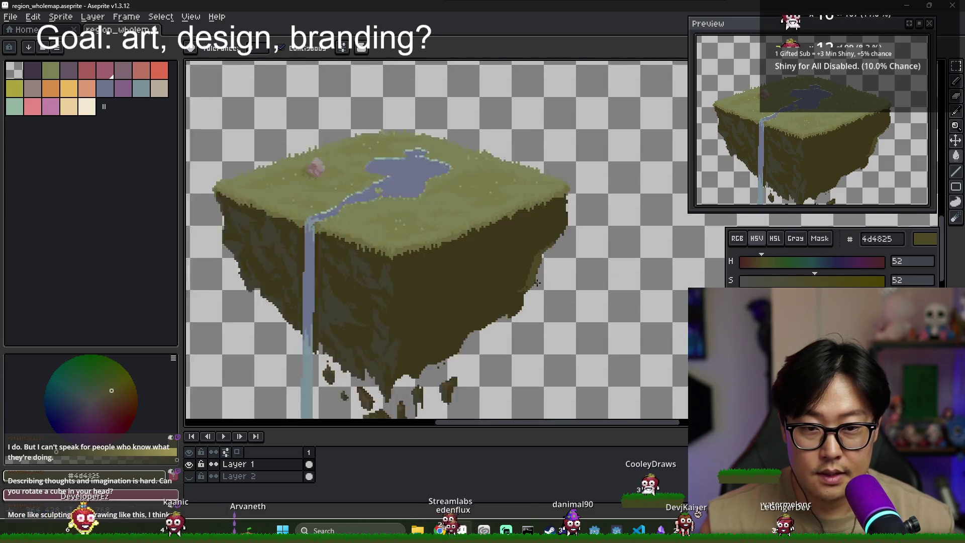
scroll(537, 282, "up", 2)
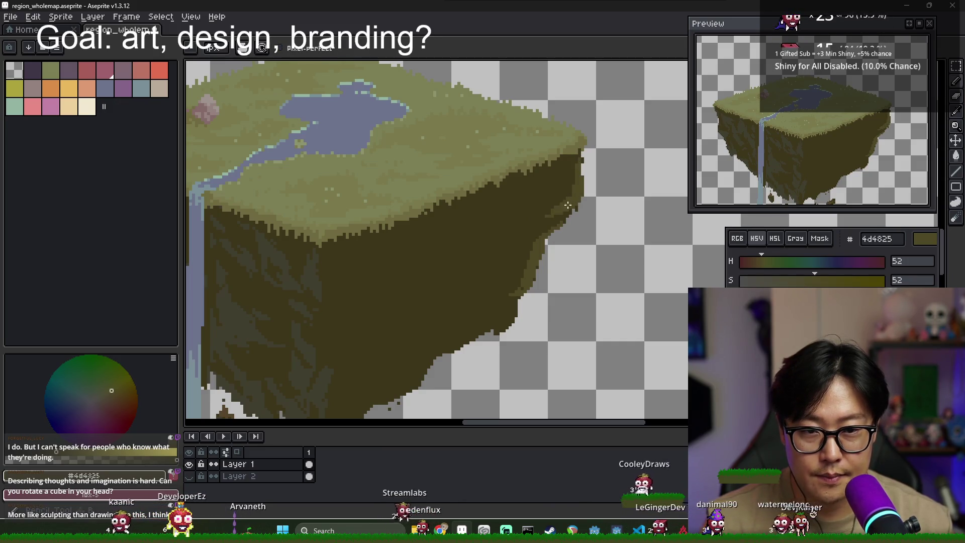
left_click_drag(753, 173, 750, 151)
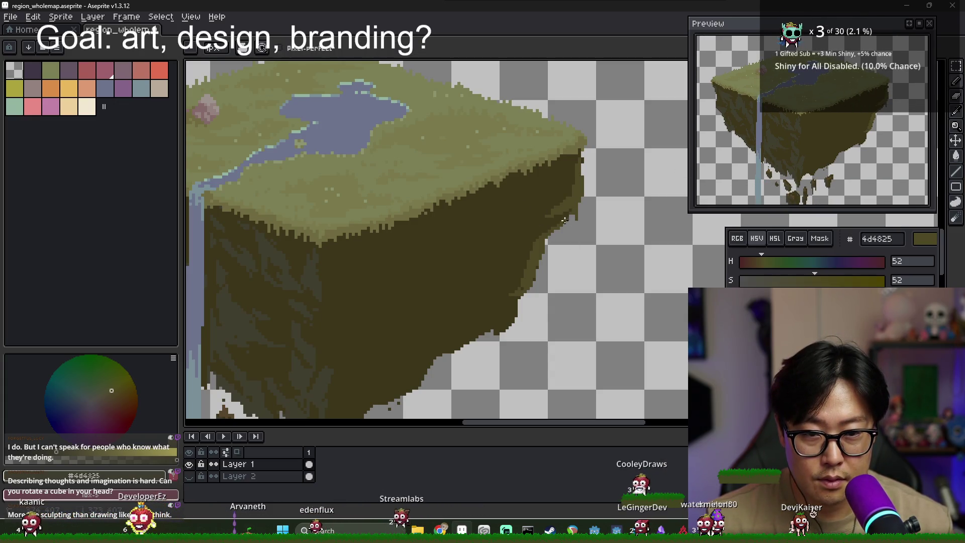
left_click_drag(505, 287, 522, 241)
key("g")
key("b")
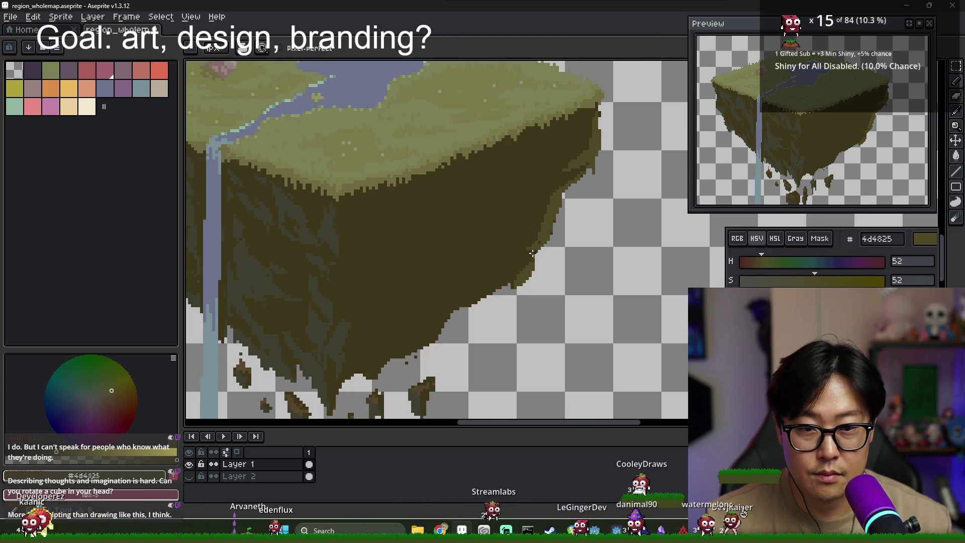
scroll(529, 271, "down", 3)
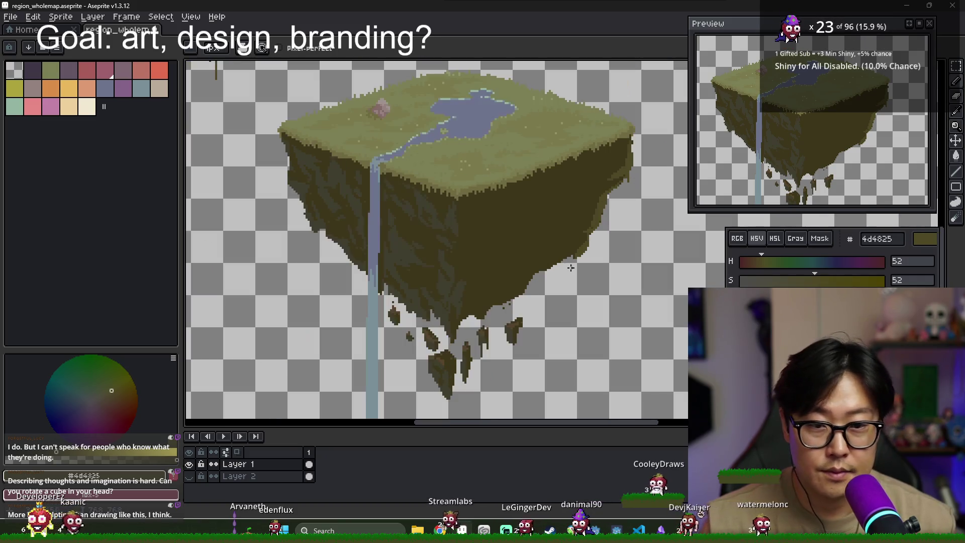
scroll(568, 263, "up", 3)
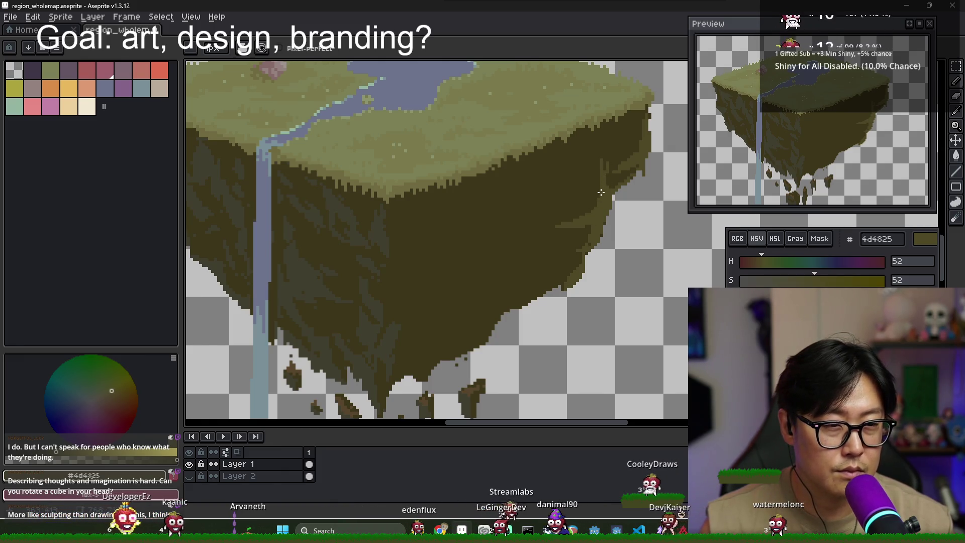
Touch up the right cliff corner's edge with darker #3d361b and lighter olive #4d4825
left_click(606, 178, "alt")
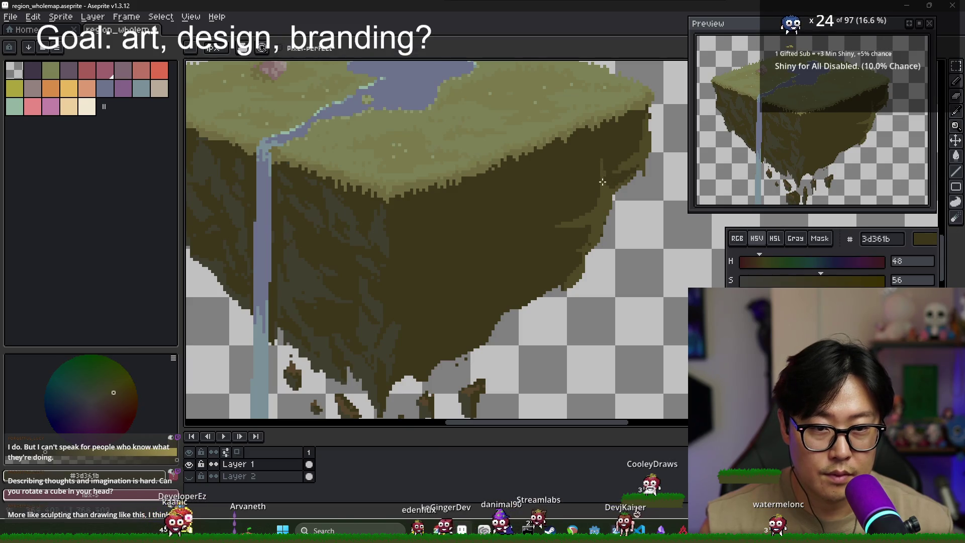
left_click(578, 229, "alt")
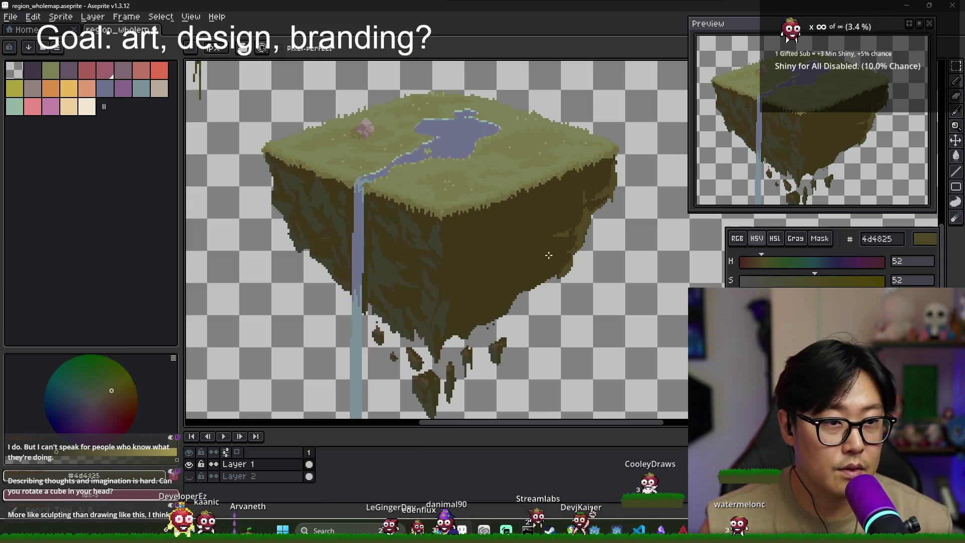
scroll(581, 233, "down", 2)
scroll(605, 160, "up", 3)
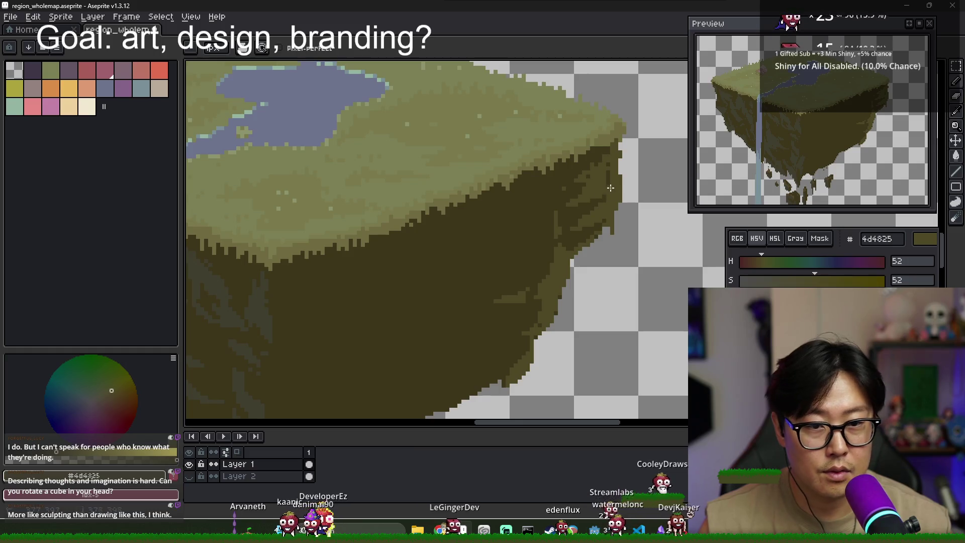
scroll(573, 217, "down", 3)
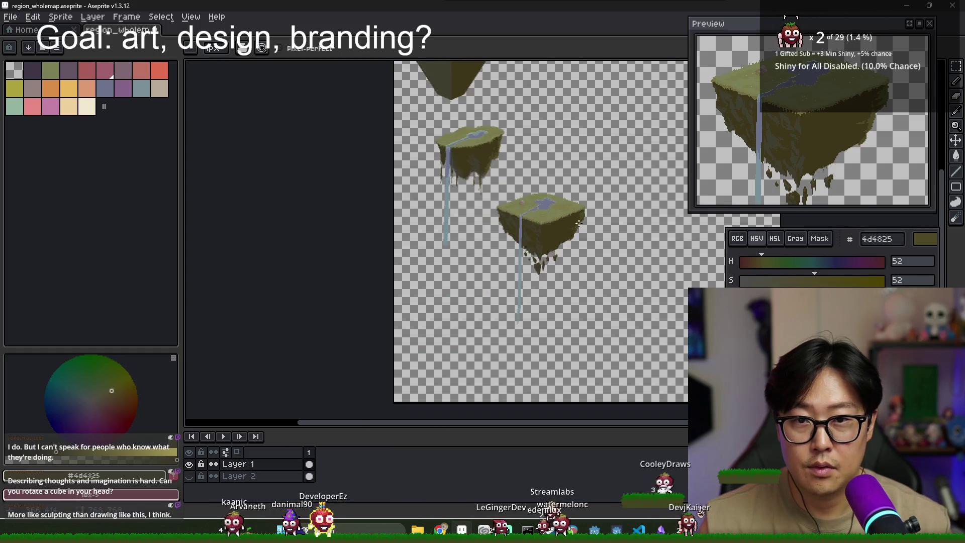
scroll(565, 212, "down", 1)
scroll(557, 201, "up", 4)
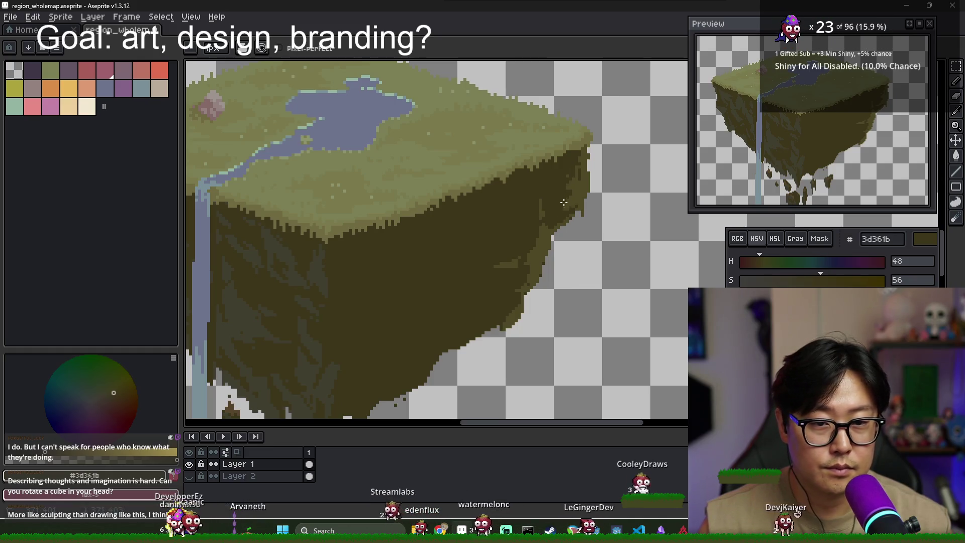
Add lighter olive #4d4825 and dark #3d361b touches to the hanging rock fragments
left_click(579, 200, "alt")
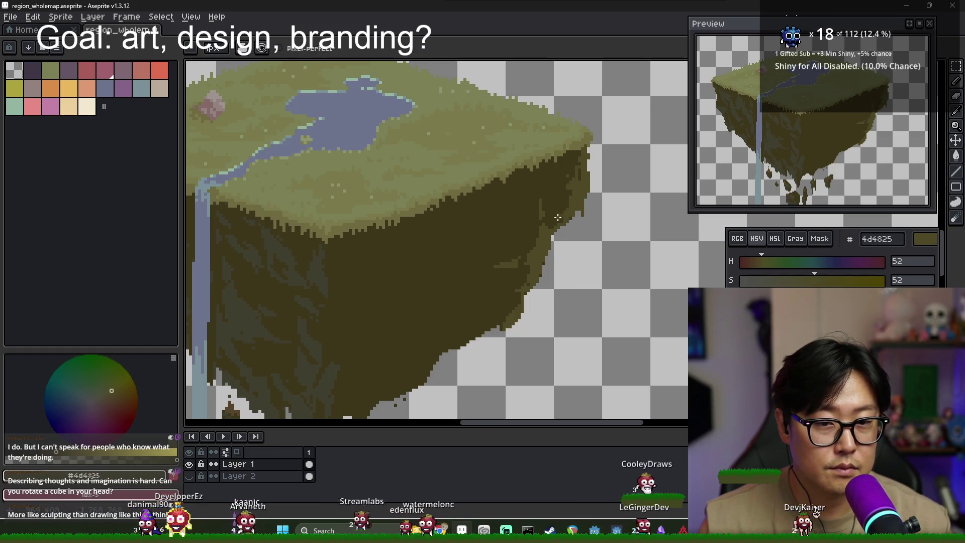
left_click(576, 198, "alt")
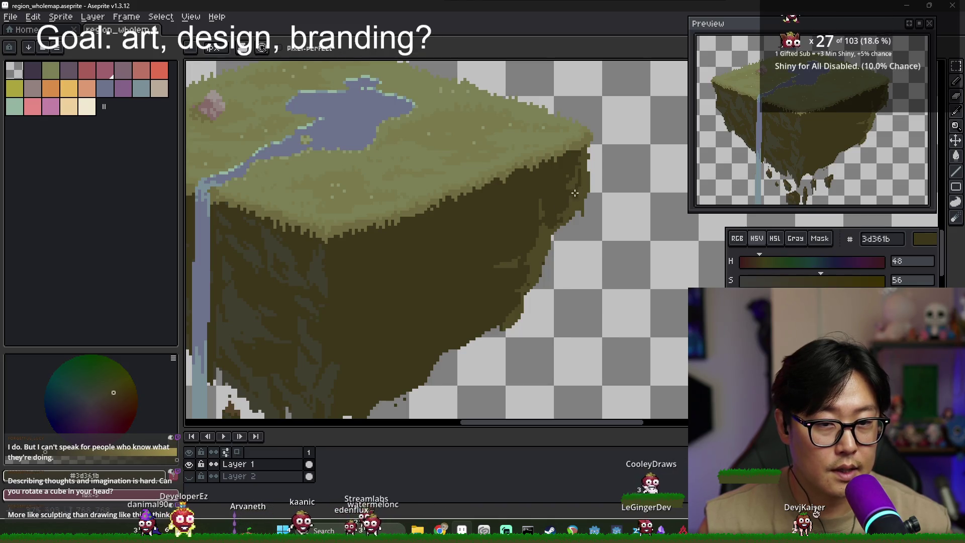
scroll(568, 206, "down", 3)
scroll(551, 250, "down", 1)
scroll(572, 226, "up", 4)
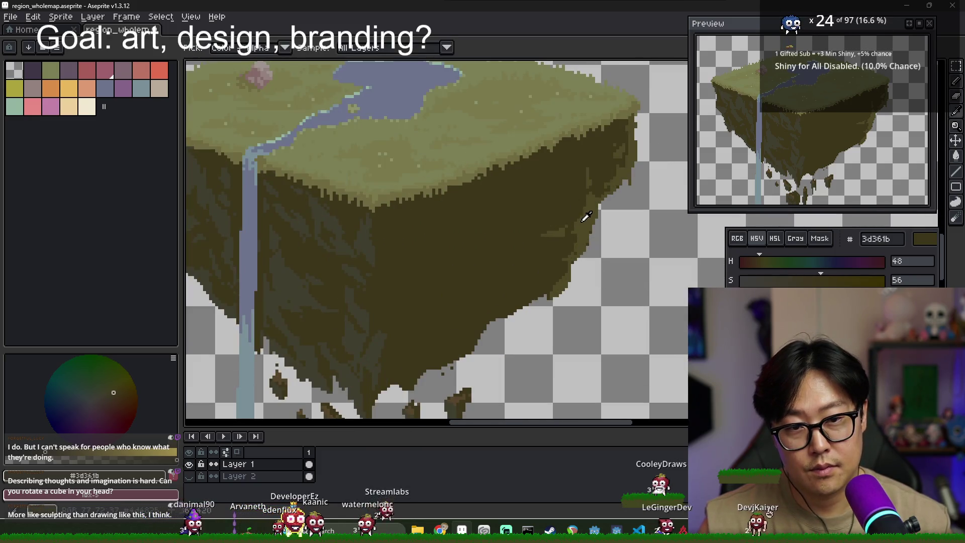
left_click(582, 220, "alt")
scroll(502, 281, "up", 2)
scroll(498, 287, "down", 1)
scroll(492, 295, "up", 2)
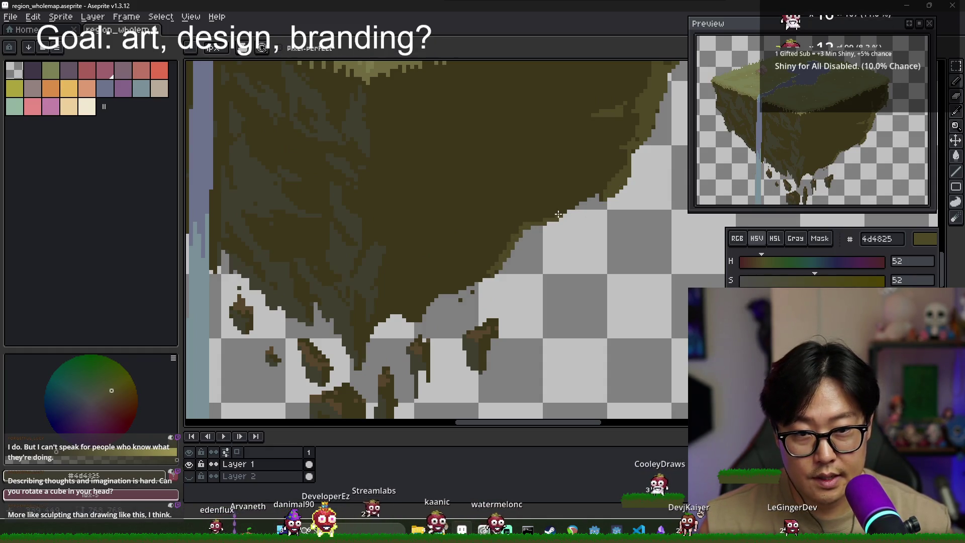
scroll(512, 262, "down", 1)
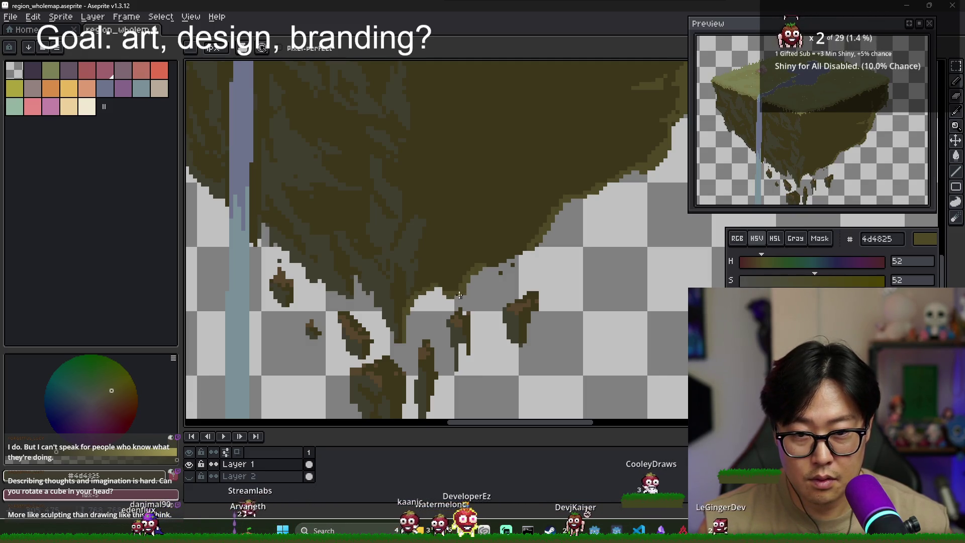
scroll(443, 290, "down", 2)
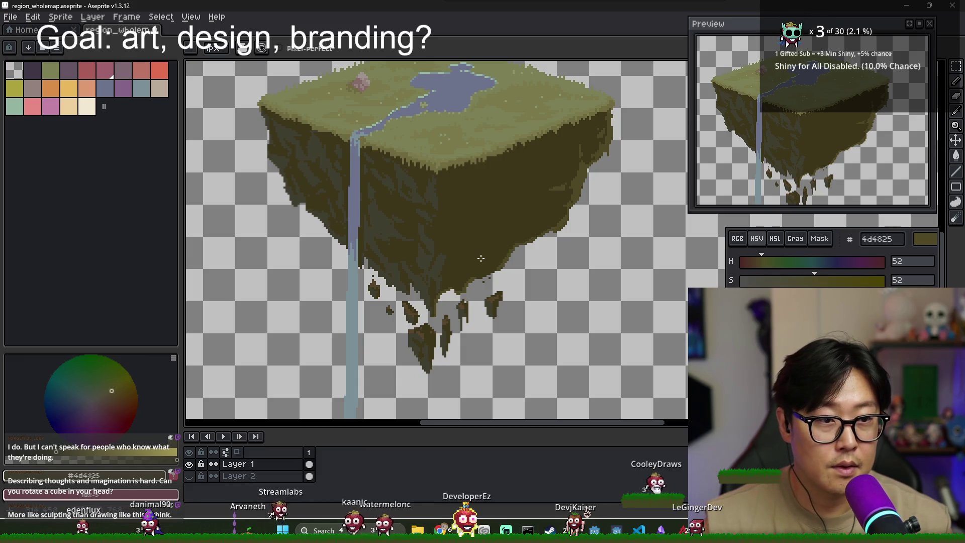
scroll(497, 310, "up", 1)
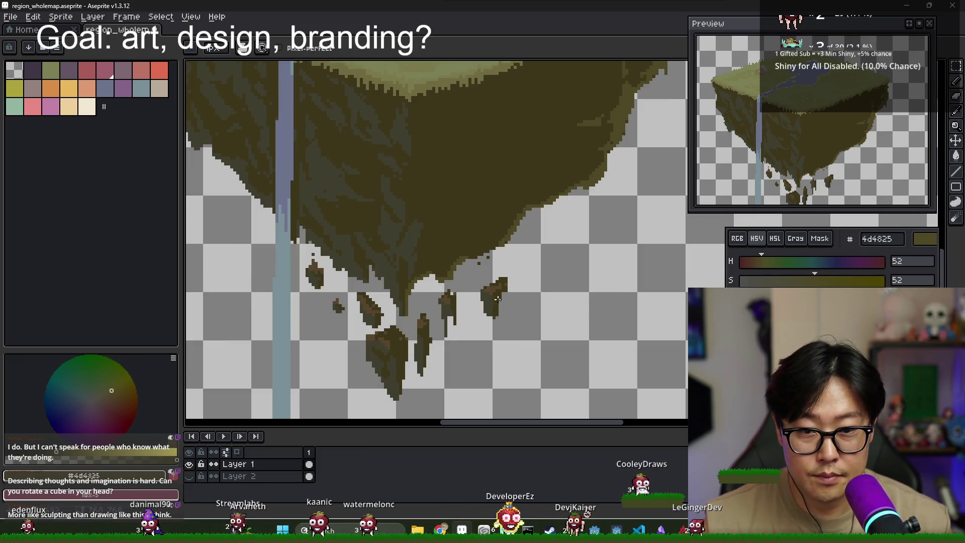
Extend the lower-right floating rock rightward, then show the dark purple background
left_click(497, 298, "alt")
scroll(485, 294, "up", 1)
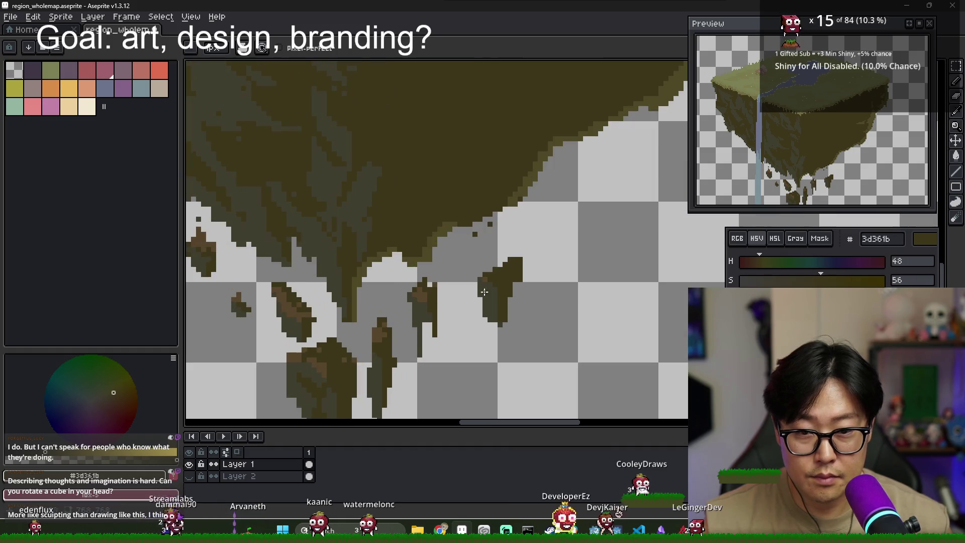
left_click(508, 292, "alt")
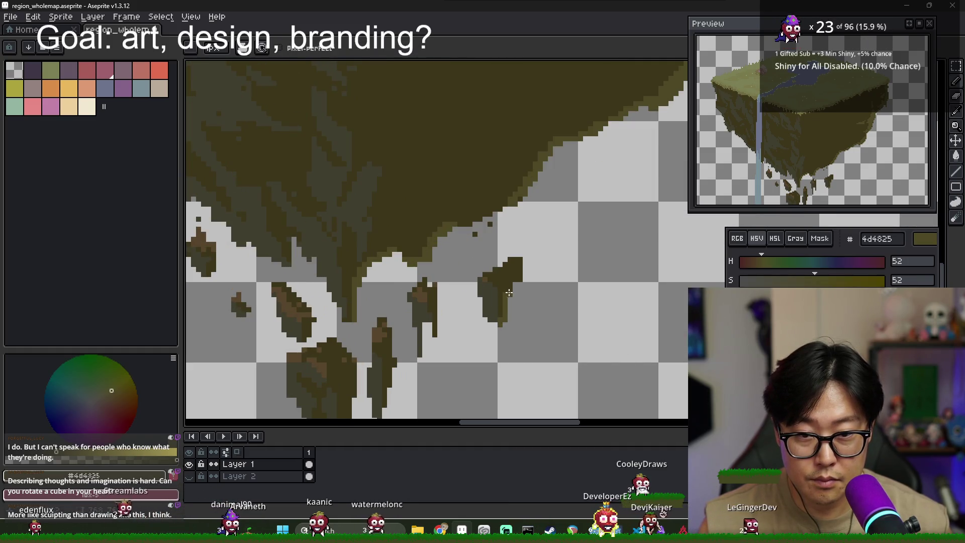
left_click_drag(525, 279, 522, 265)
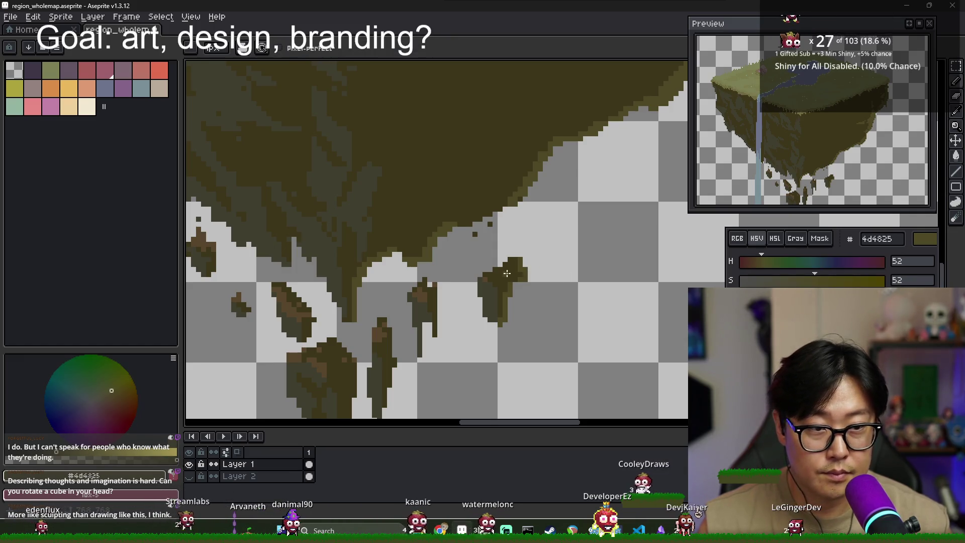
left_click(525, 283, "alt")
scroll(525, 282, "up", 1)
scroll(526, 281, "down", 1)
scroll(526, 283, "down", 2)
scroll(531, 294, "down", 2)
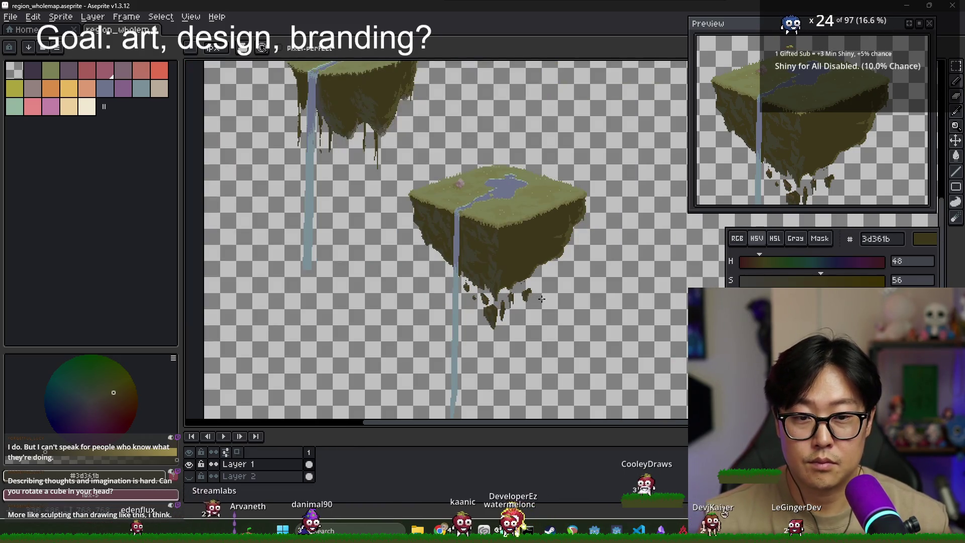
left_click(560, 253)
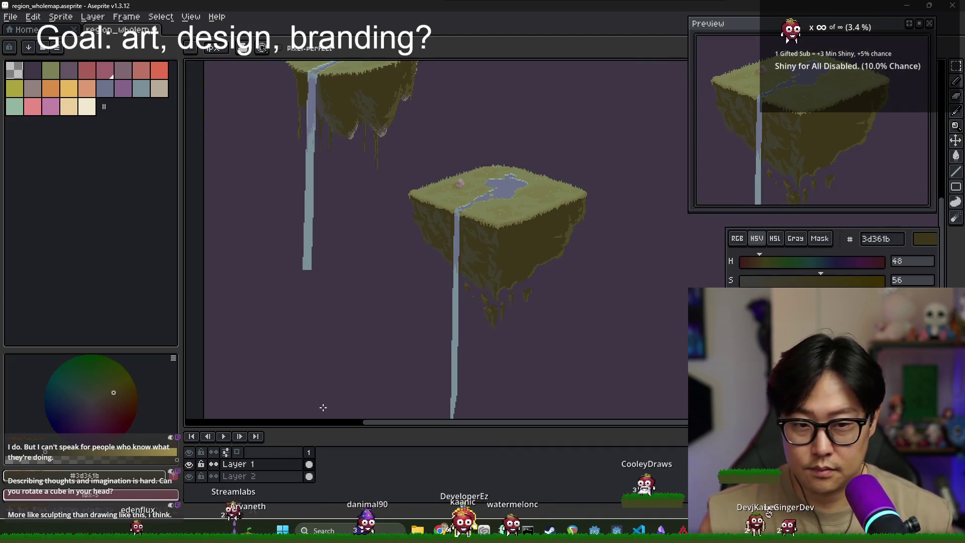
Flood-fill the dark left cliff area with the sampled grey-green cliff shade
scroll(553, 252, "down", 1)
scroll(550, 251, "up", 1)
scroll(549, 251, "up", 1)
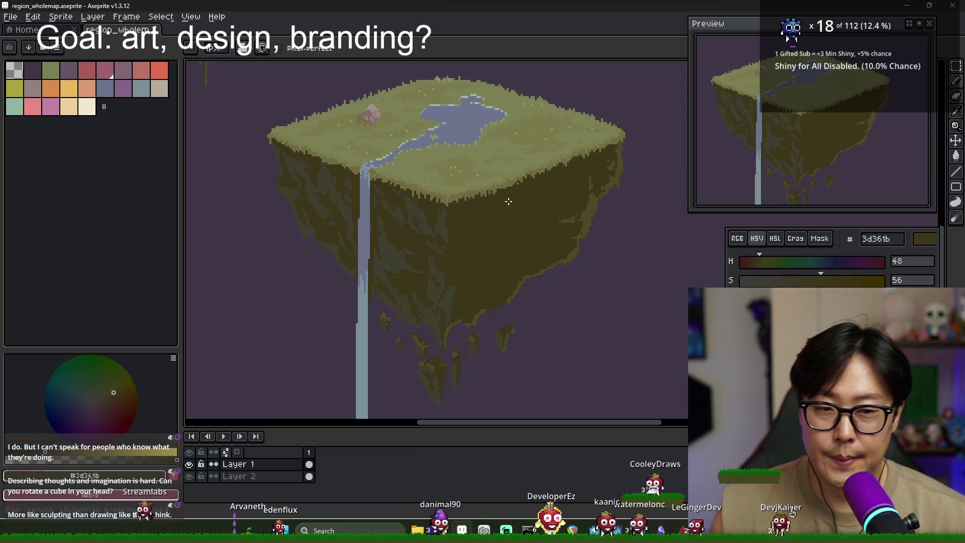
scroll(423, 223, "down", 3)
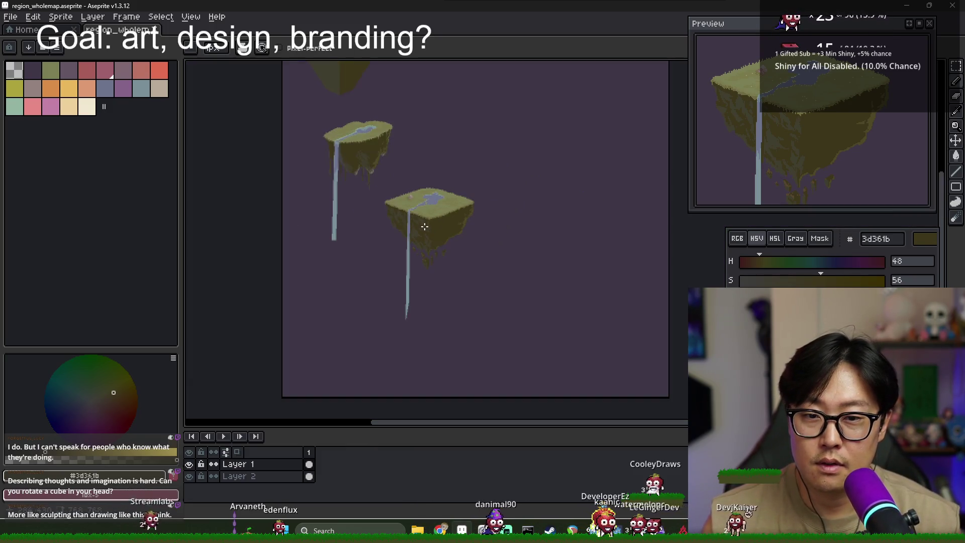
scroll(452, 252, "up", 4)
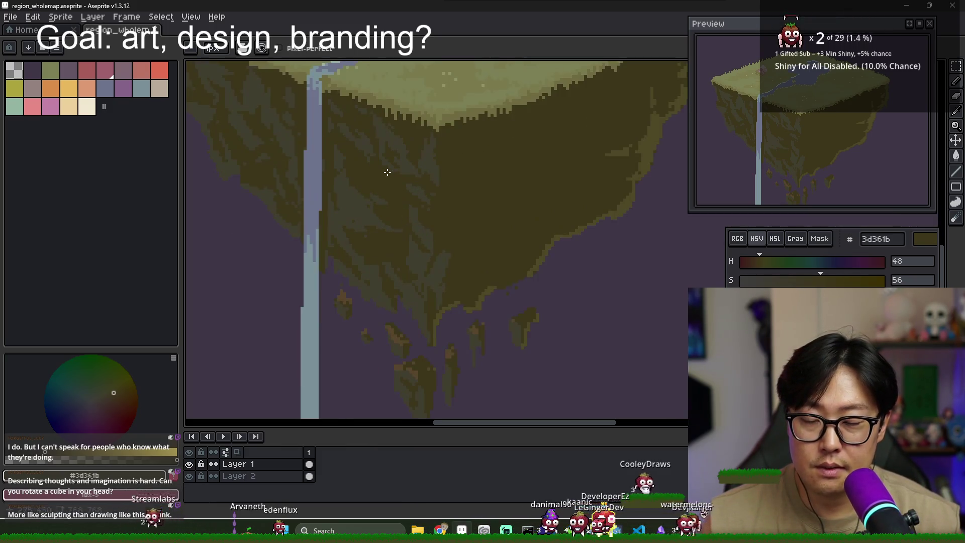
key("alt")
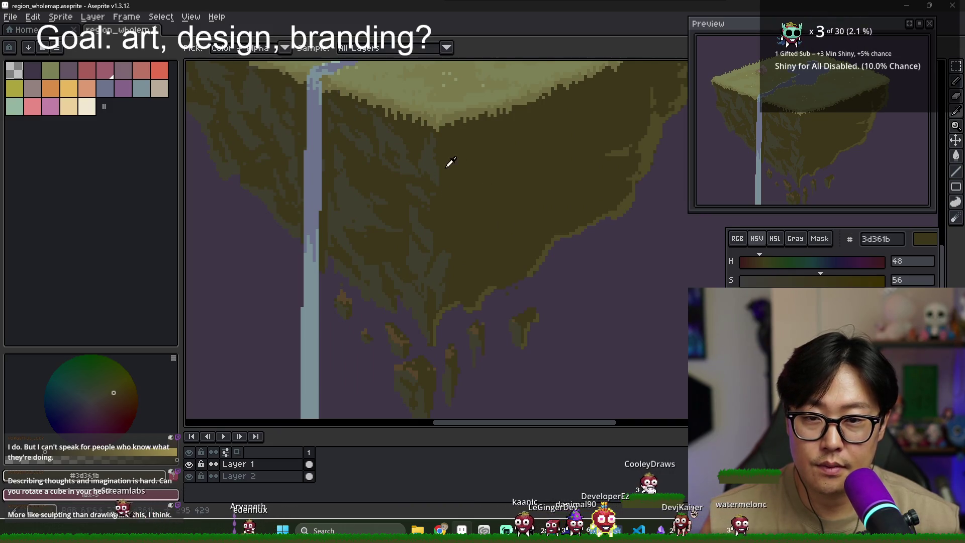
scroll(465, 168, "up", 1)
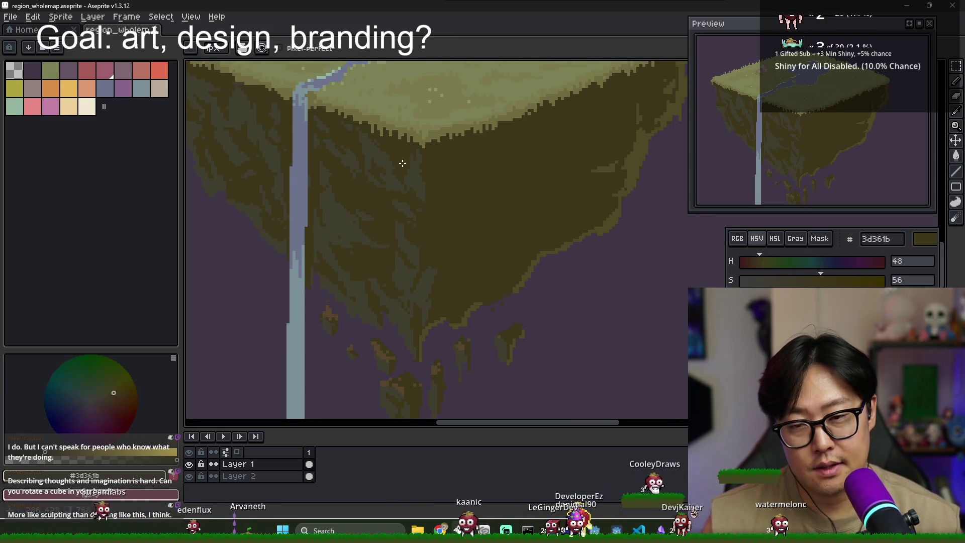
key("alt")
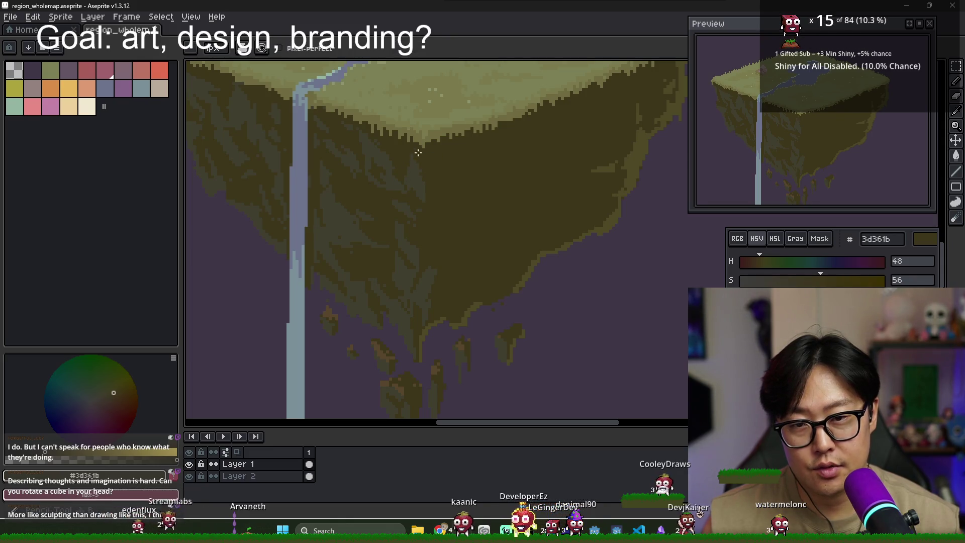
left_click(417, 200, "alt")
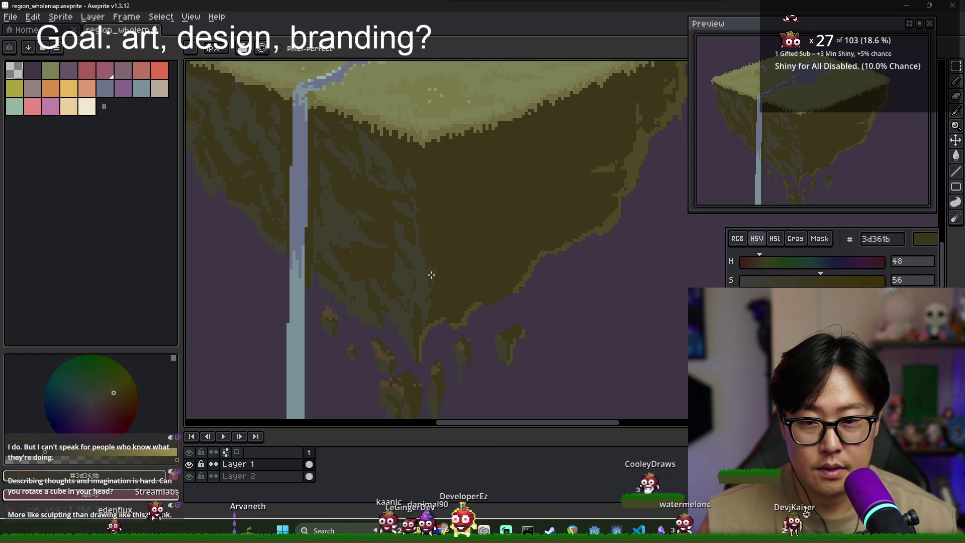
left_click(430, 294, "alt")
left_click(426, 271, "alt")
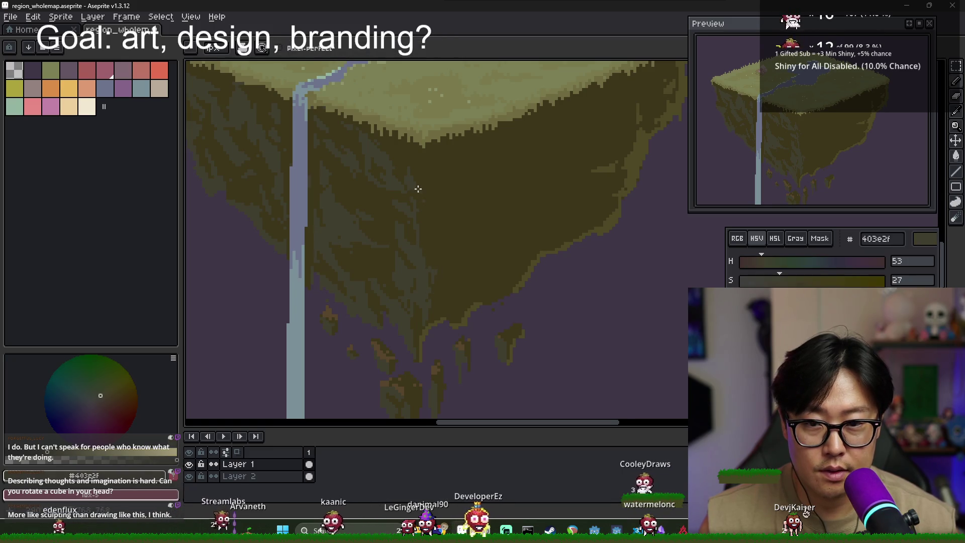
left_click(421, 243)
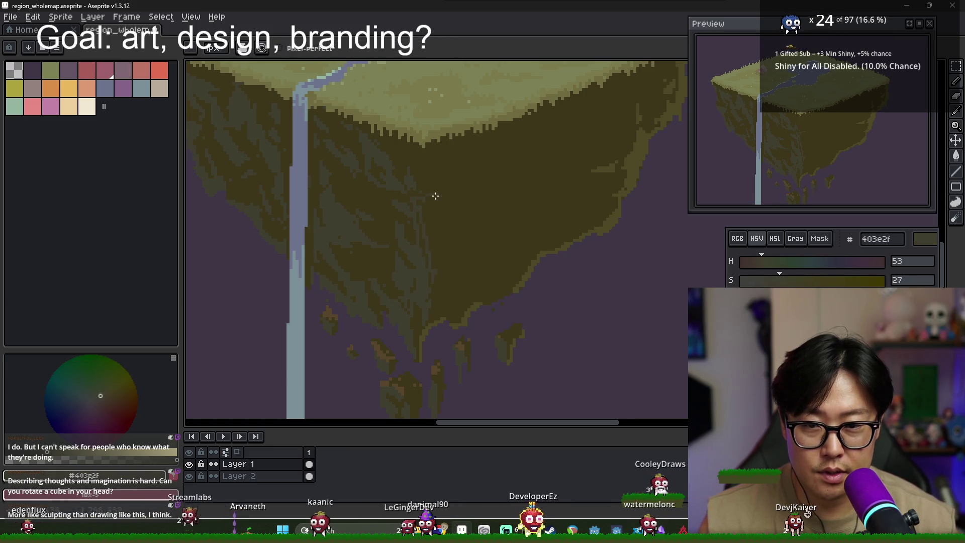
scroll(422, 236, "up", 2)
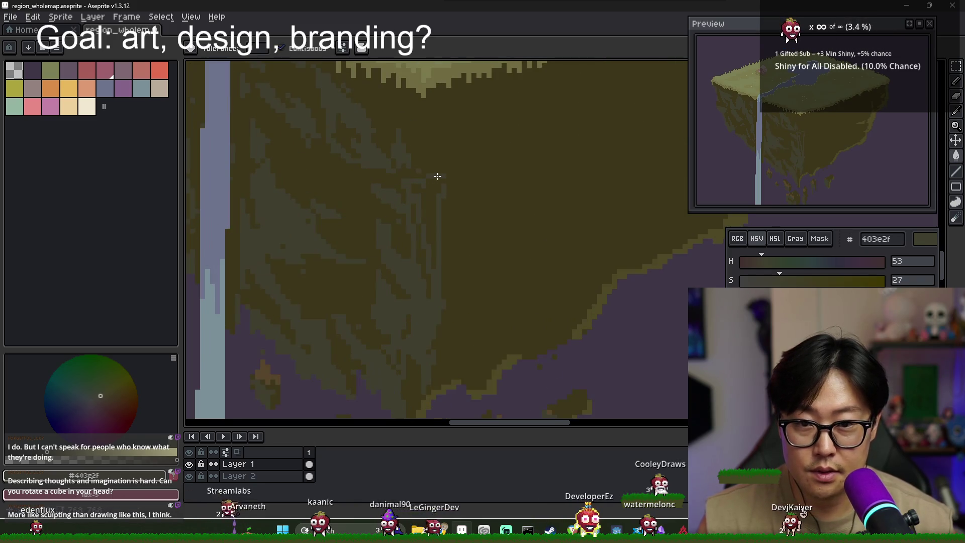
Pencil dark brown and lighter brown shading along the cliff's edge
key("b")
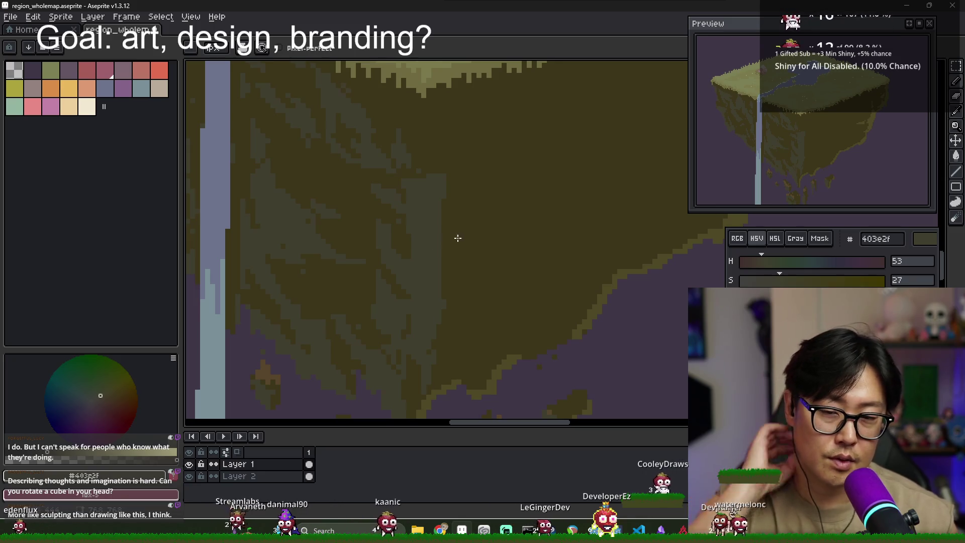
left_click(463, 217, "alt")
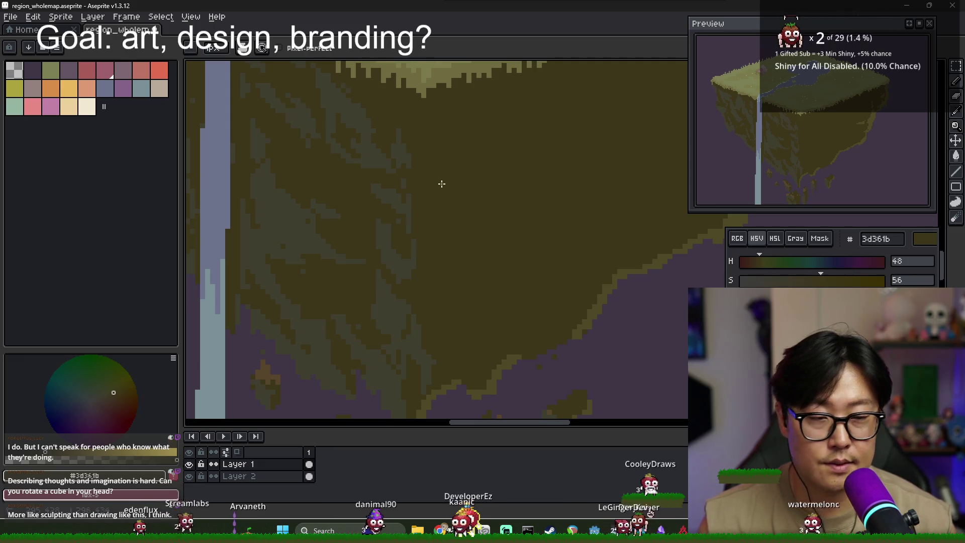
scroll(448, 224, "down", 3)
scroll(452, 227, "down", 2)
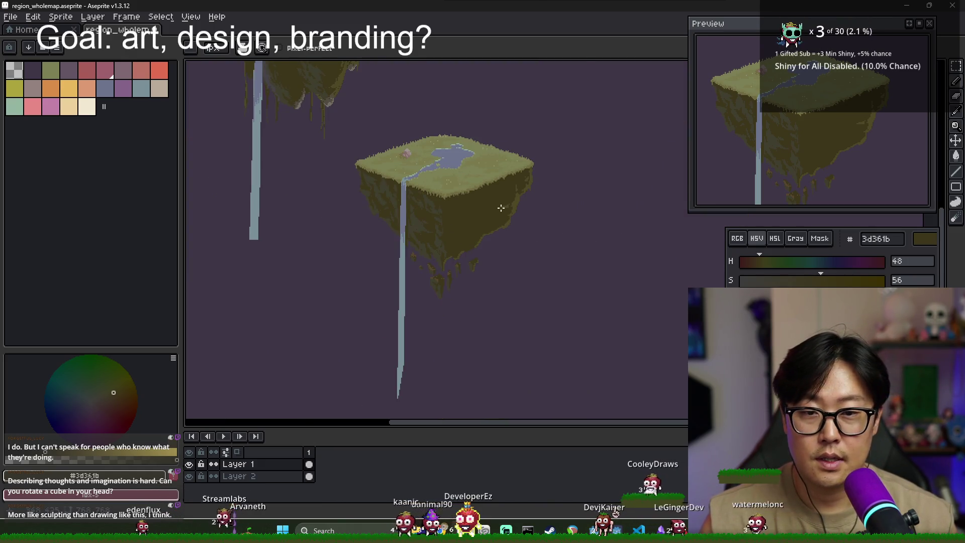
scroll(505, 211, "up", 4)
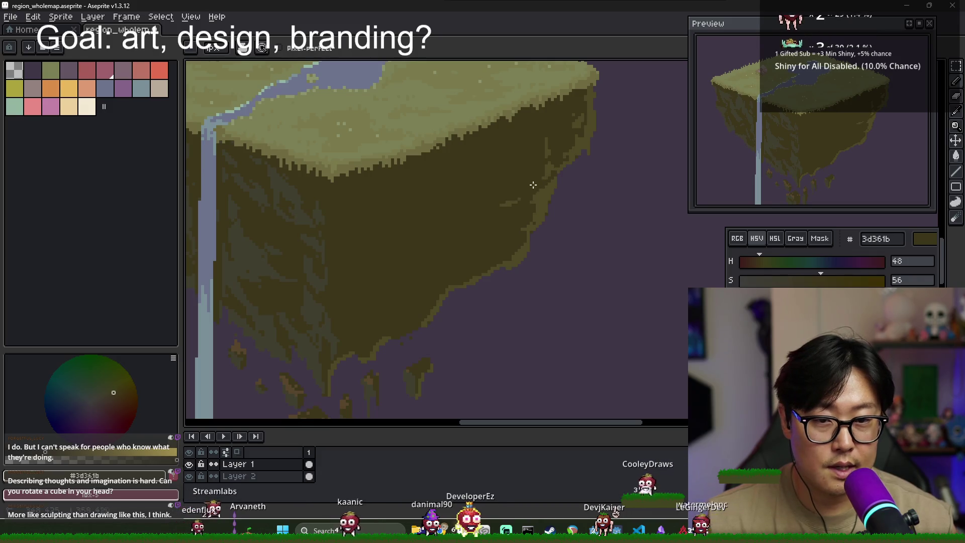
scroll(548, 182, "up", 1)
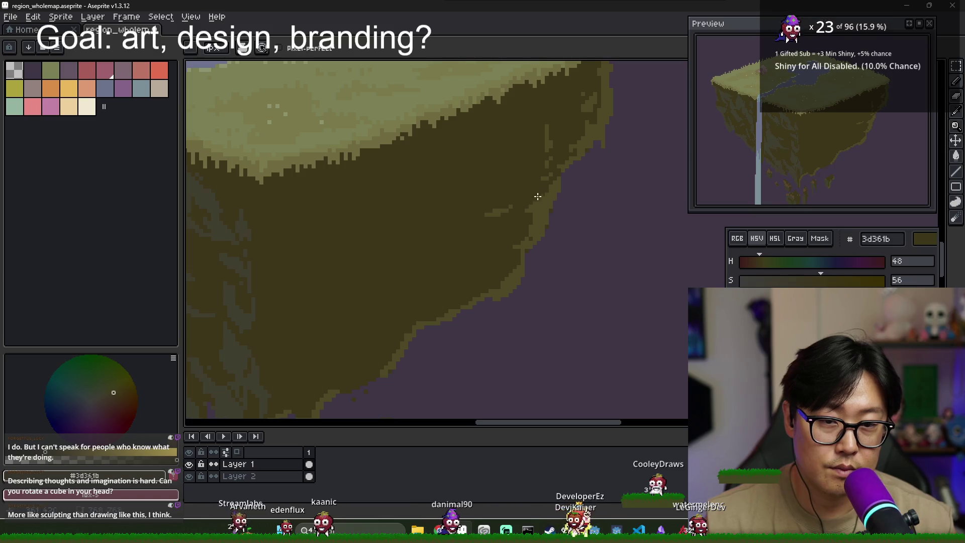
left_click(525, 209, "alt")
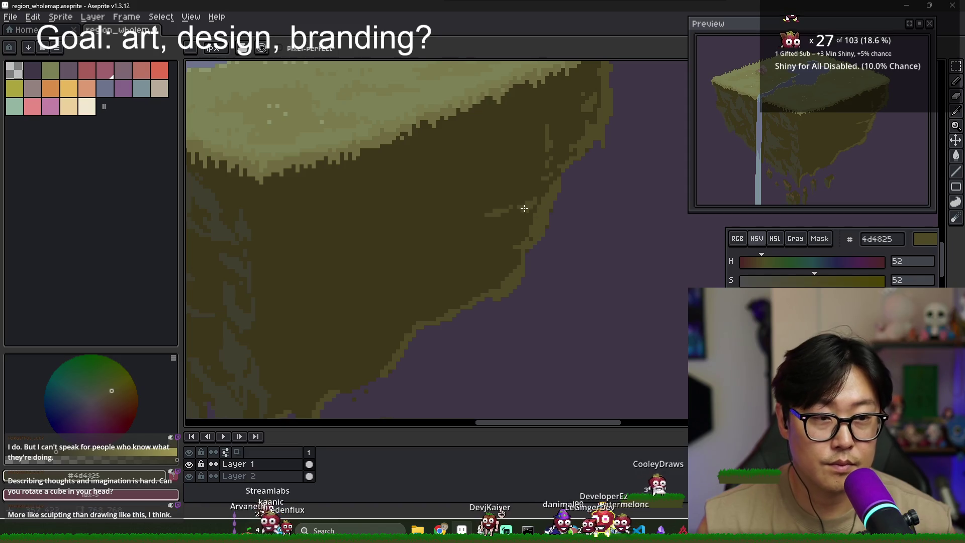
scroll(528, 209, "down", 3)
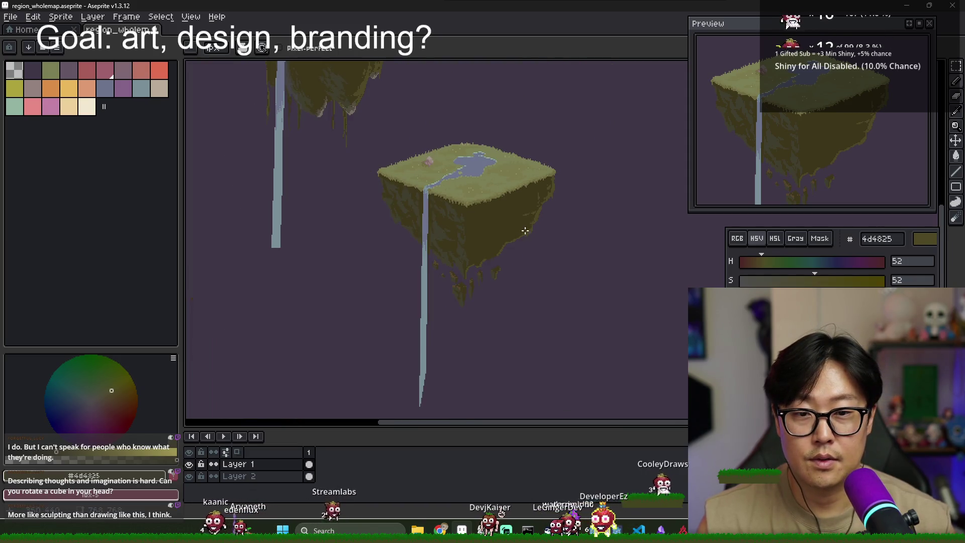
scroll(526, 230, "down", 1)
scroll(483, 227, "up", 3)
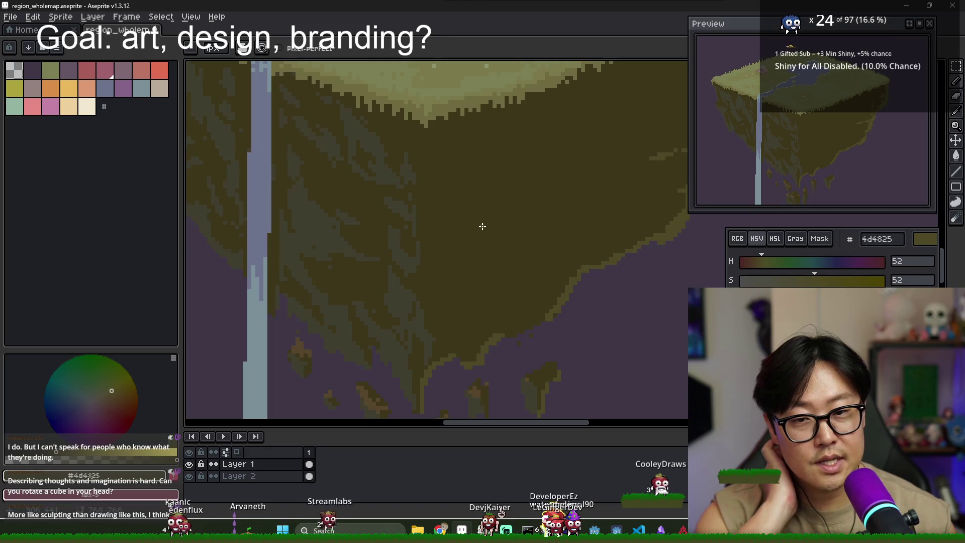
scroll(482, 227, "down", 2)
scroll(481, 225, "down", 1)
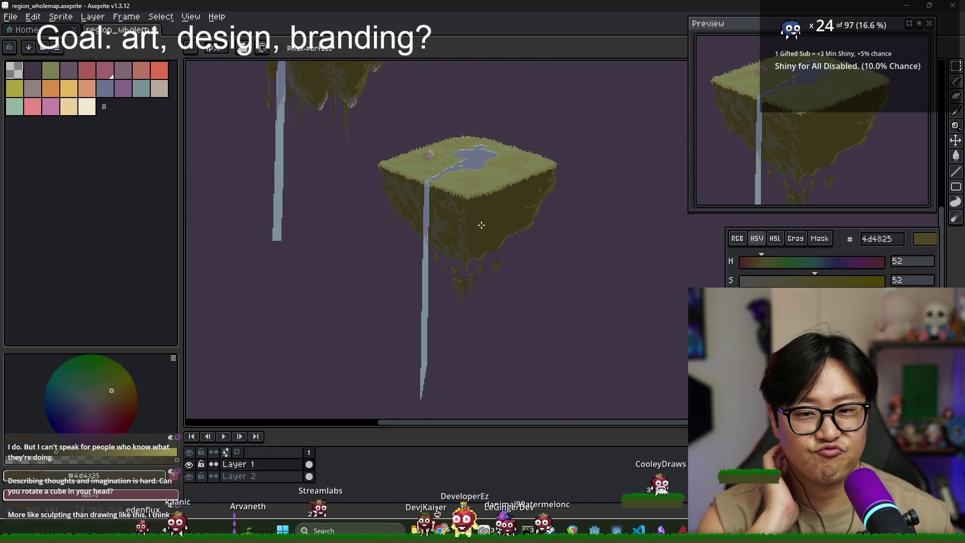
left_click_drag(479, 224, 478, 259)
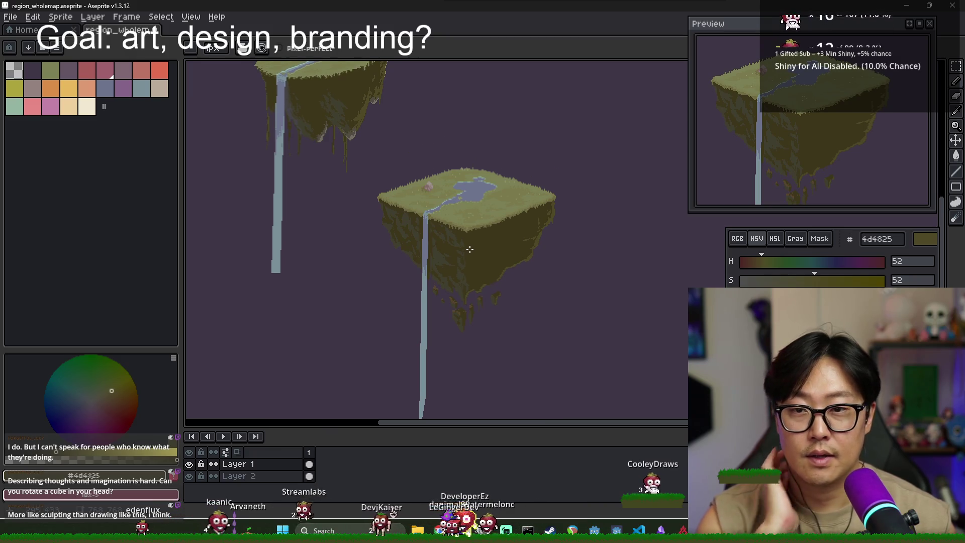
scroll(468, 250, "up", 2)
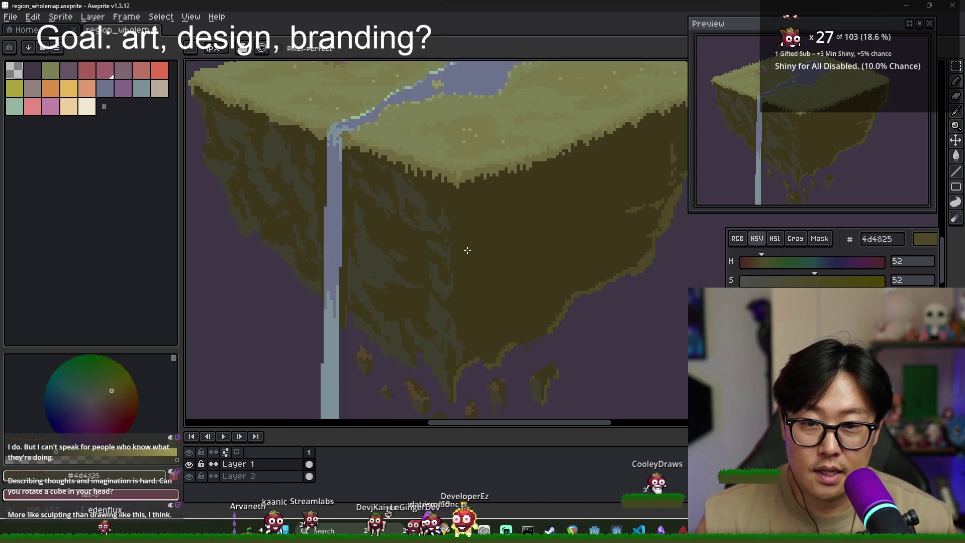
Work darker brown, muted olive and mid-brown texture strokes into the cliff underside
left_click(397, 193, "alt")
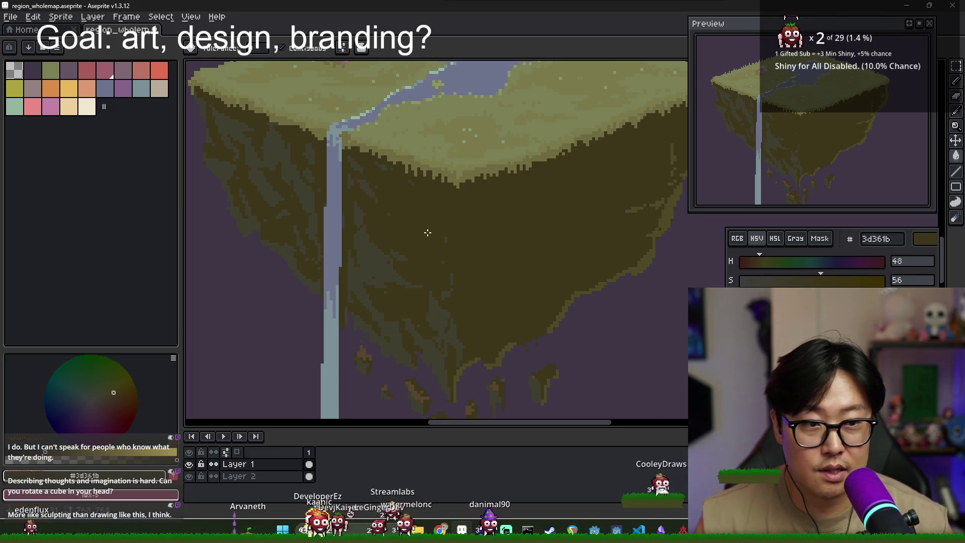
scroll(428, 232, "down", 2)
scroll(438, 264, "up", 3)
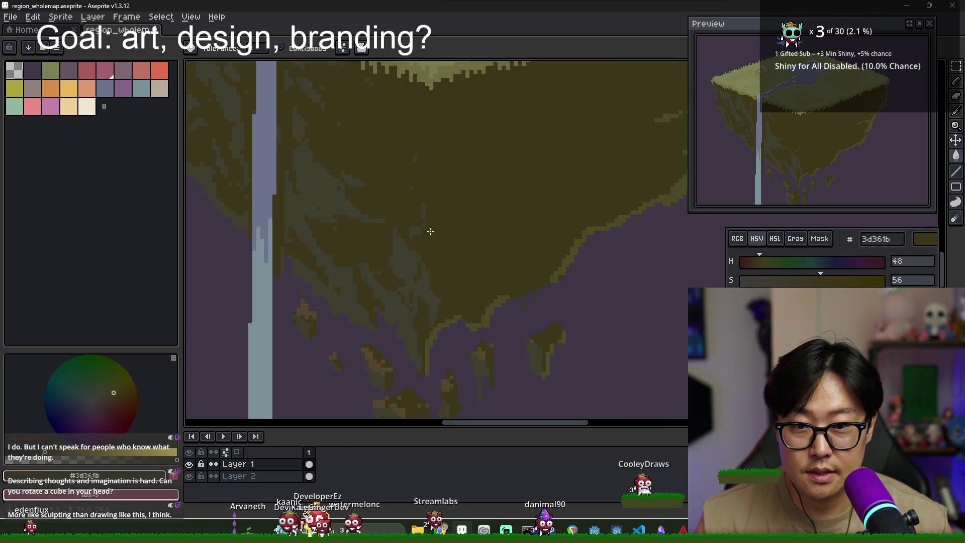
left_click(402, 207, "alt")
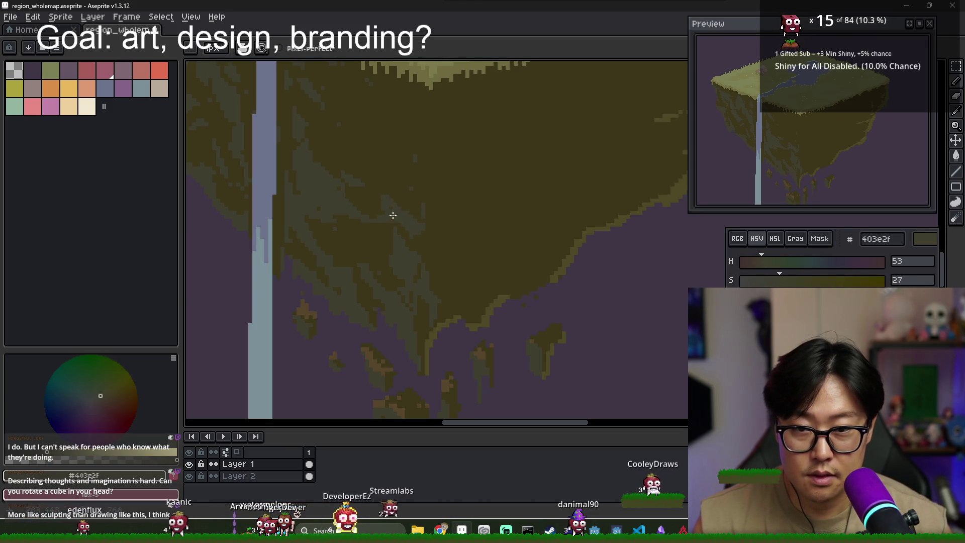
left_click(432, 208, "alt")
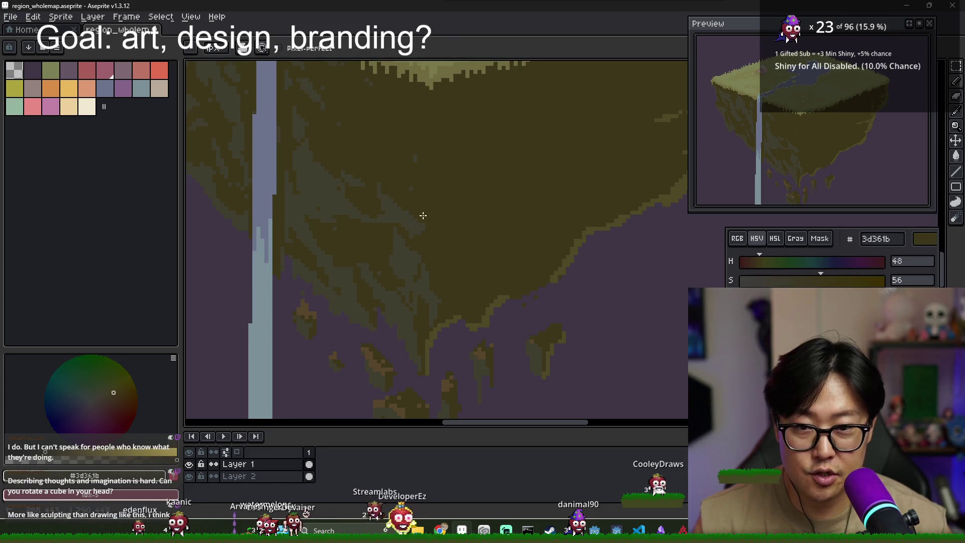
scroll(405, 159, "up", 2)
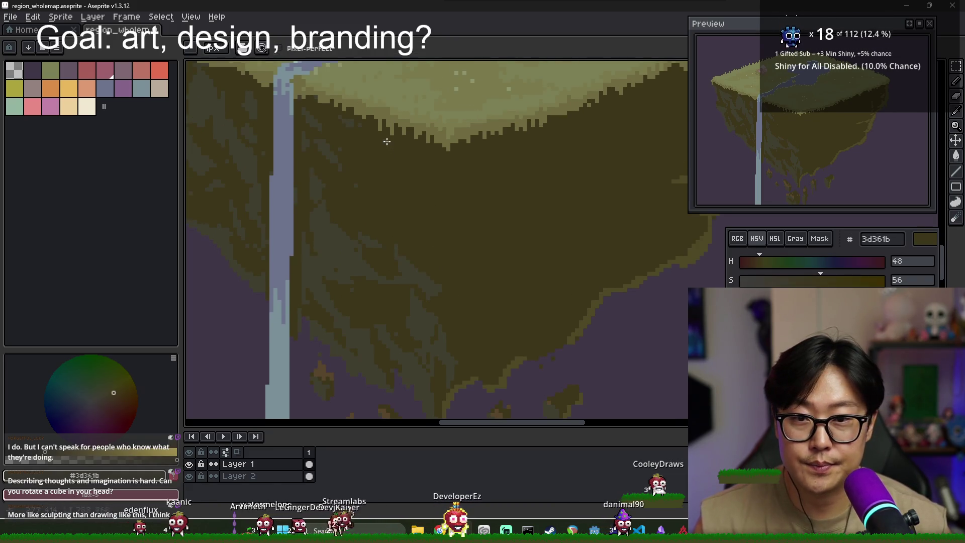
left_click(351, 187, "alt")
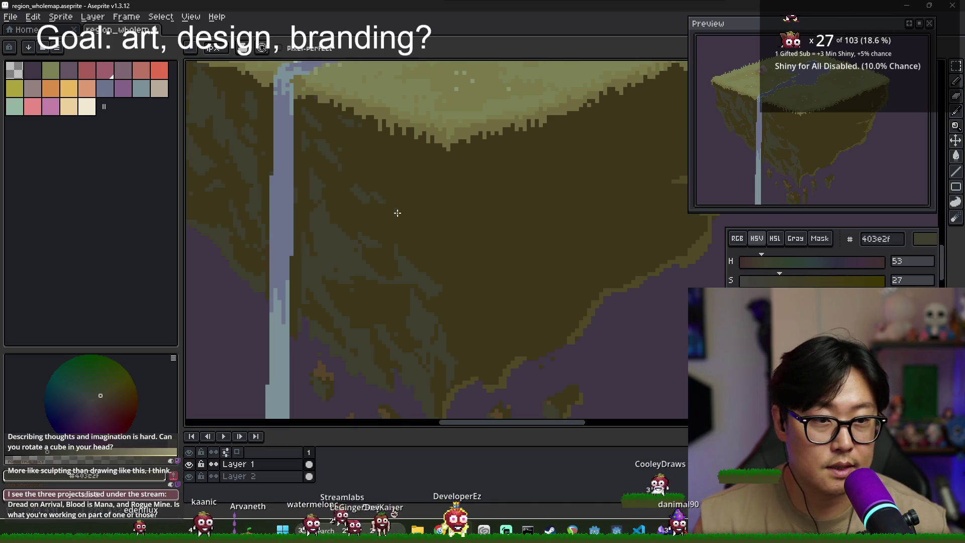
scroll(669, 242, "up", 2)
scroll(492, 233, "down", 2)
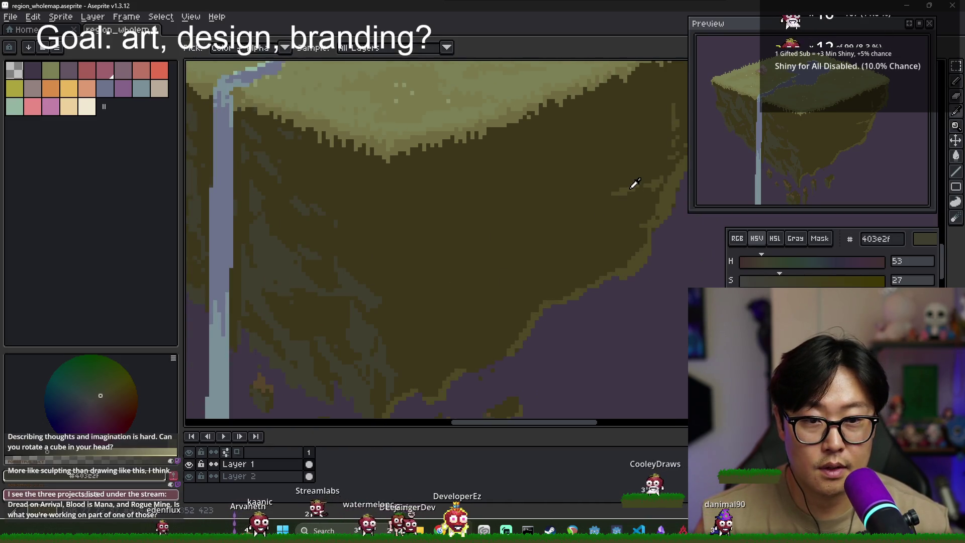
left_click(595, 242, "alt")
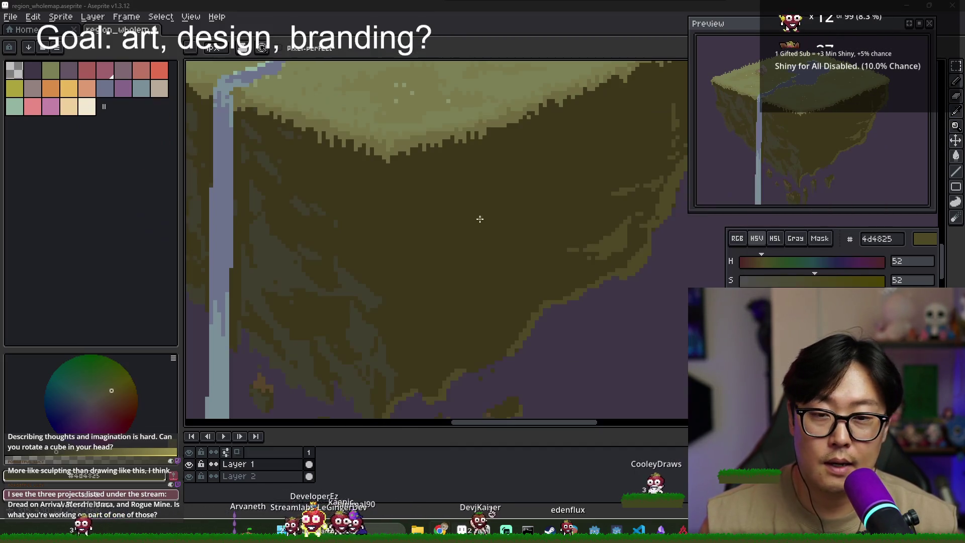
key("alt+Tab")
Run the Journey project from the Godot editor and advance past the crystal intro
left_click(670, 198)
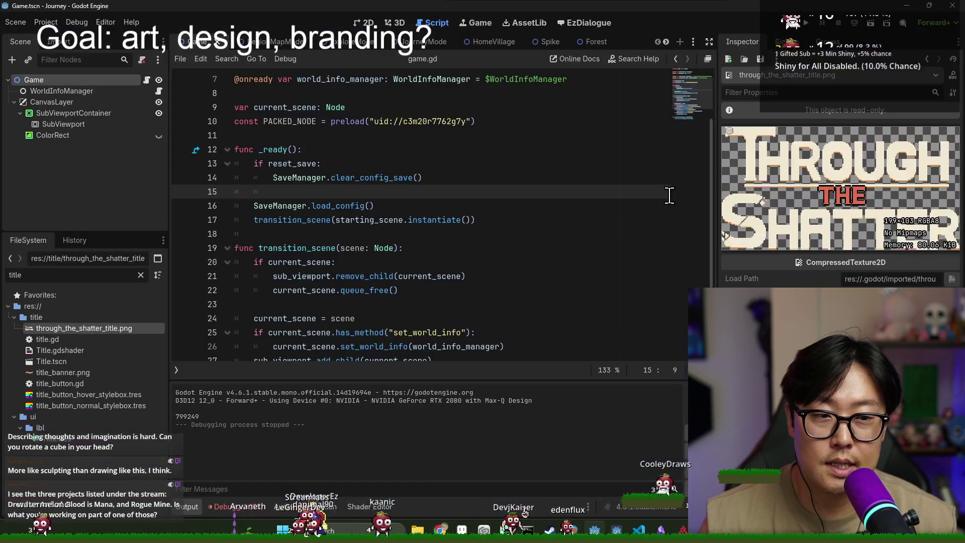
left_click(804, 23)
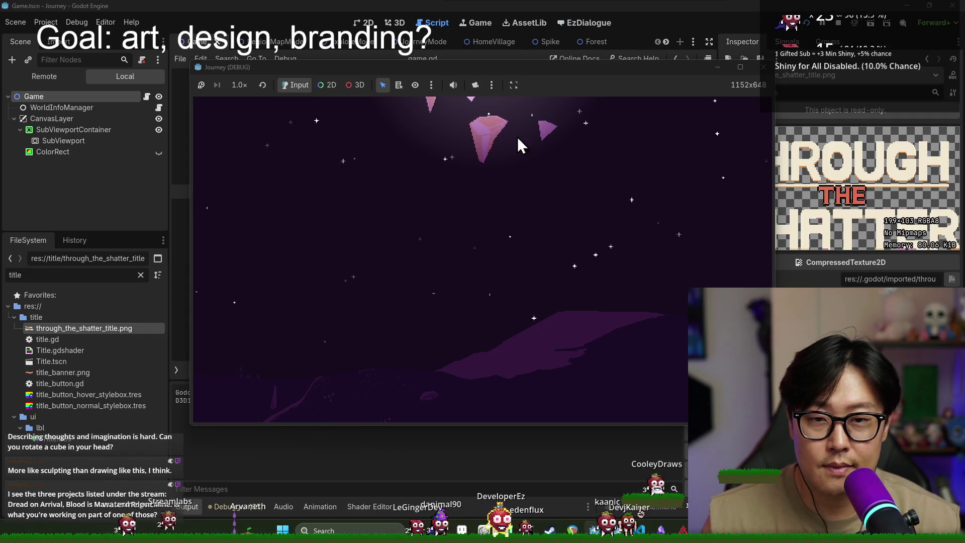
left_click(466, 167)
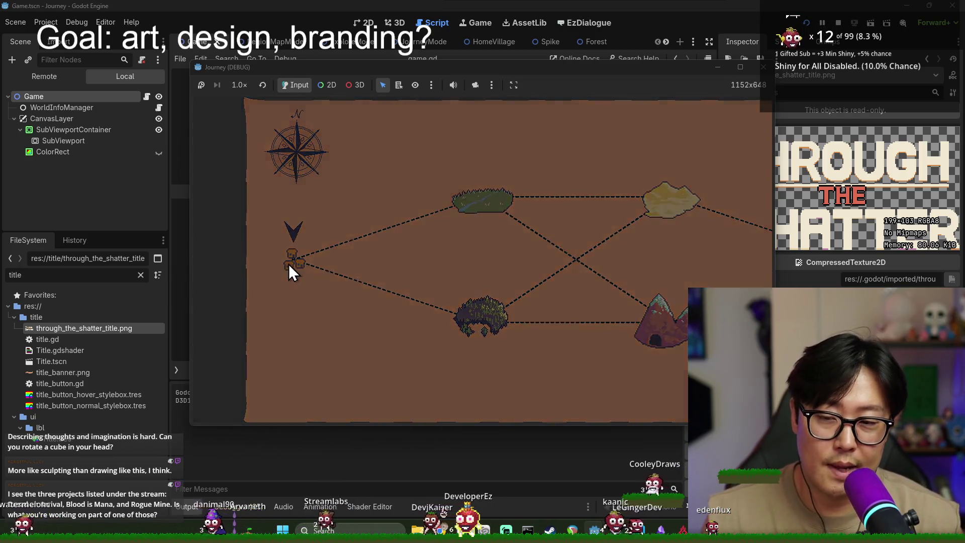
Enter the first area and follow the tutorial to the bomb, middle and grape nodes
left_click(290, 271)
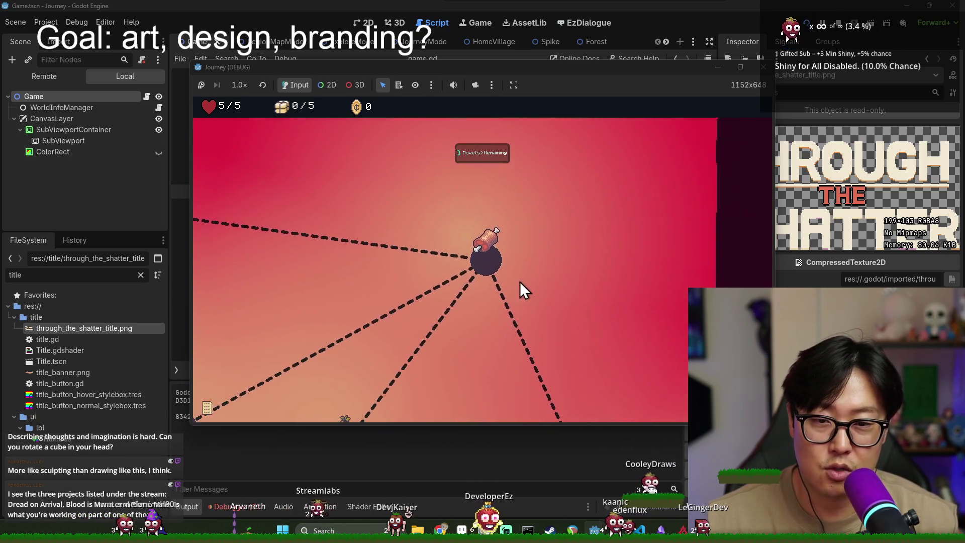
left_click(486, 273)
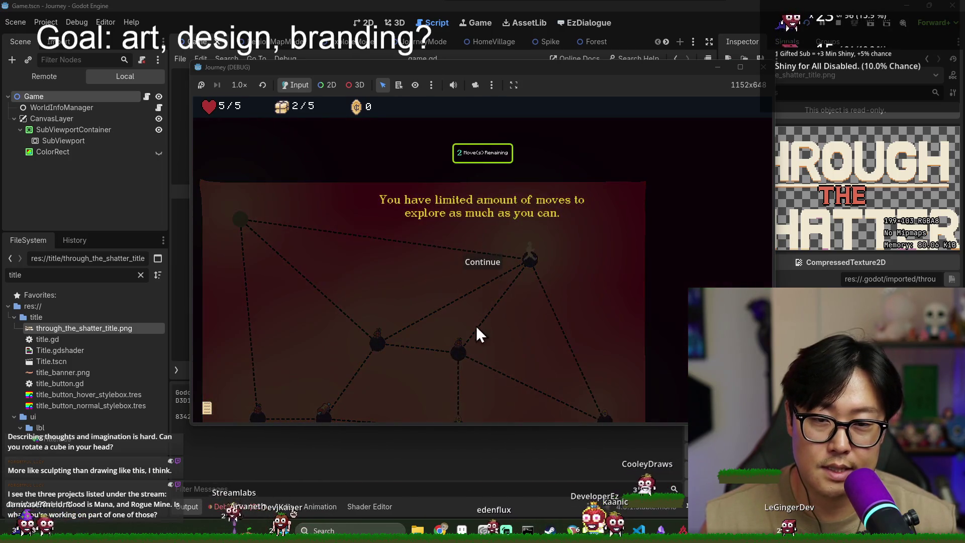
left_click(477, 265)
left_click(460, 349)
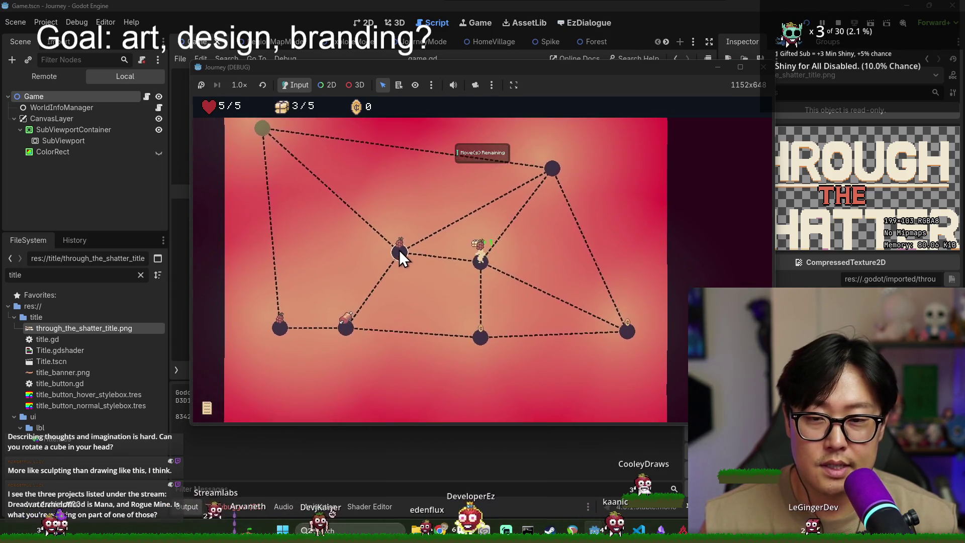
left_click(399, 249)
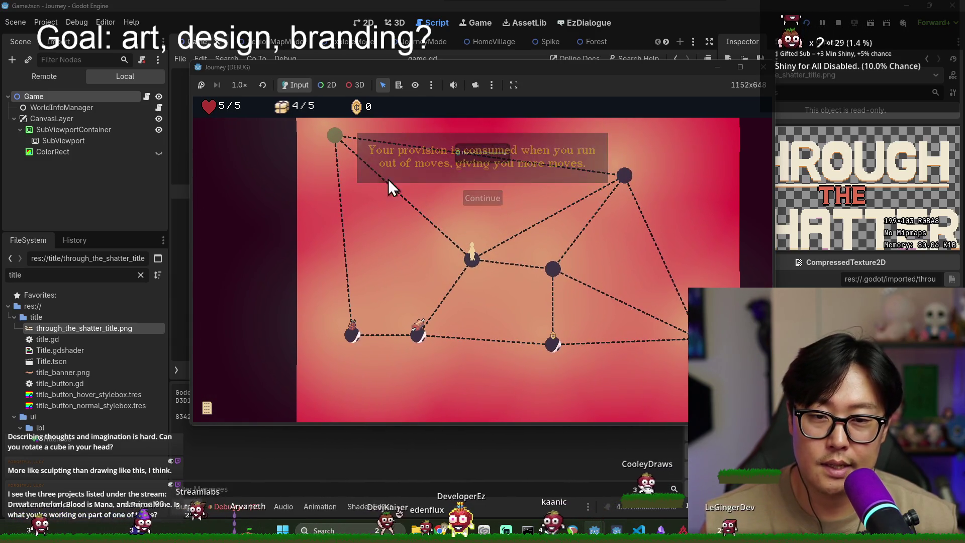
left_click(340, 140)
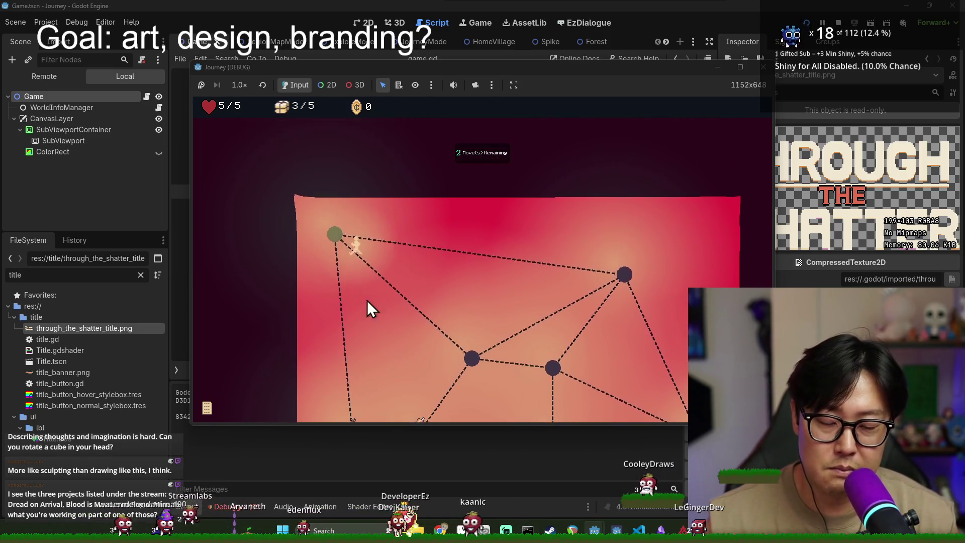
left_click(321, 226)
left_click(481, 196)
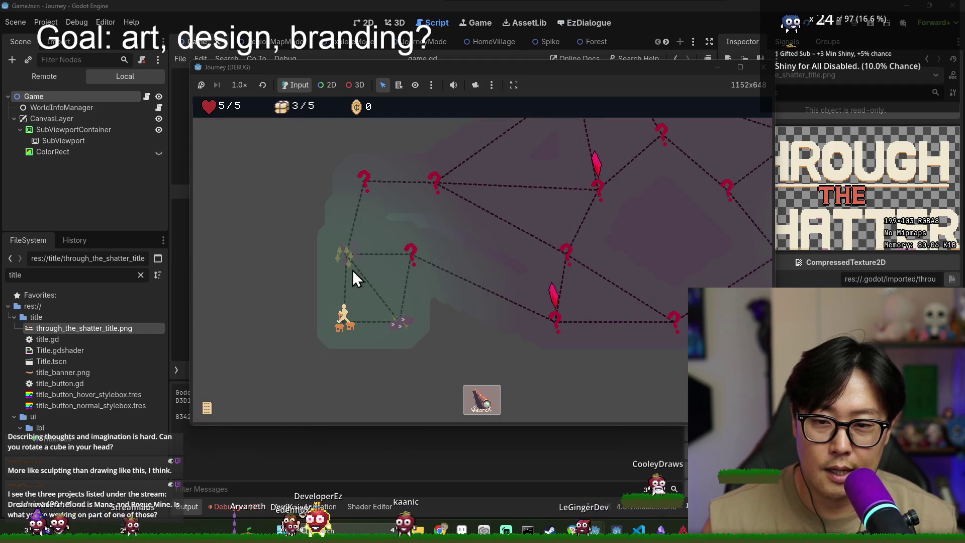
Travel to the forest node, clear the health tutorial, and collect both grapes
left_click(351, 272)
left_click(486, 309)
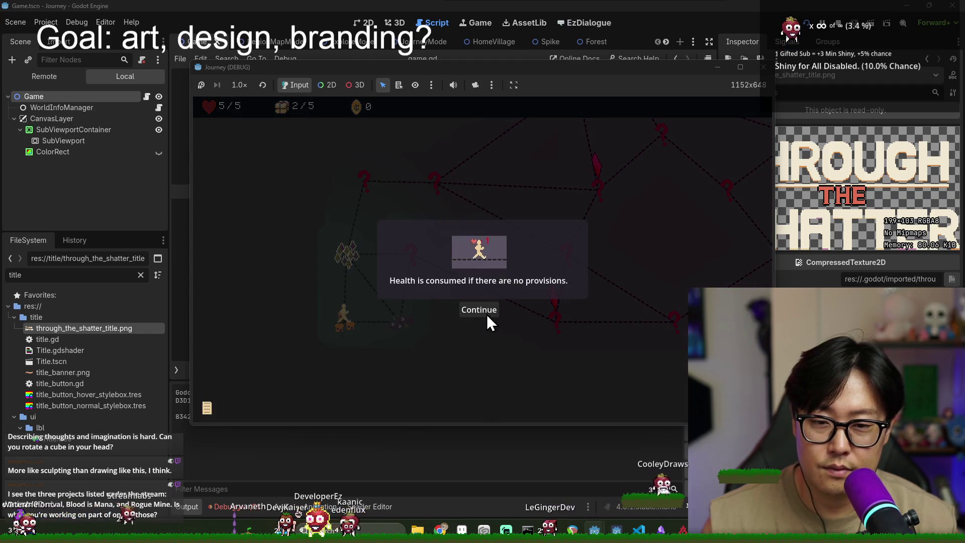
left_click(486, 312)
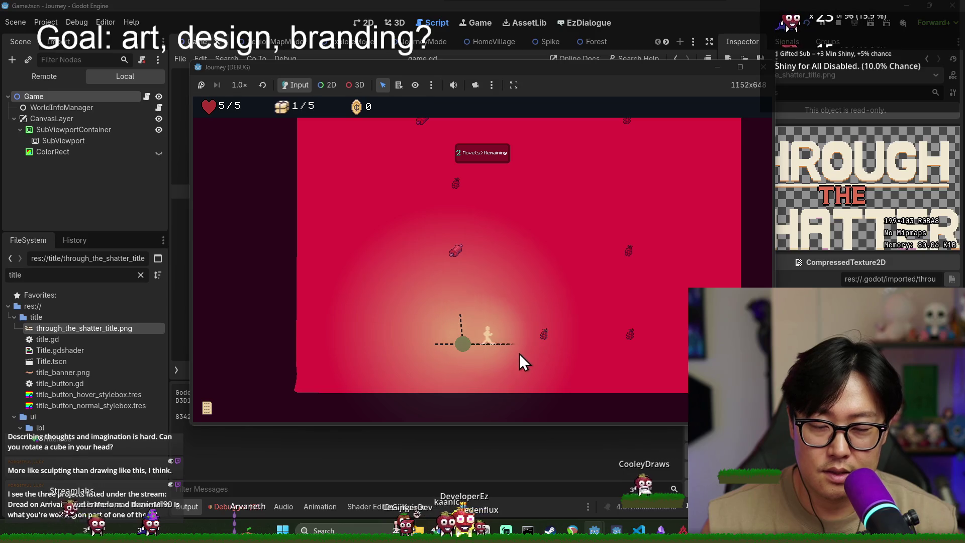
left_click(539, 357)
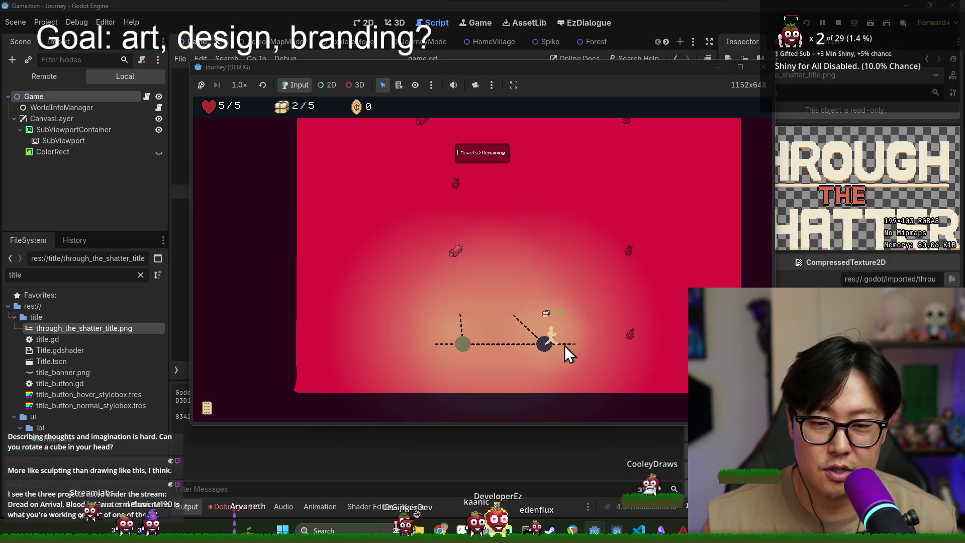
left_click(622, 349)
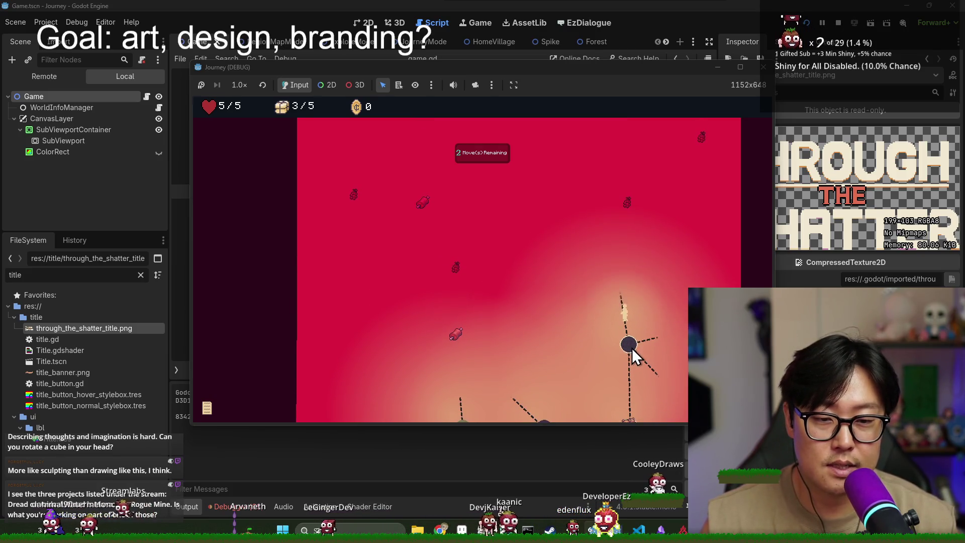
left_click(622, 321)
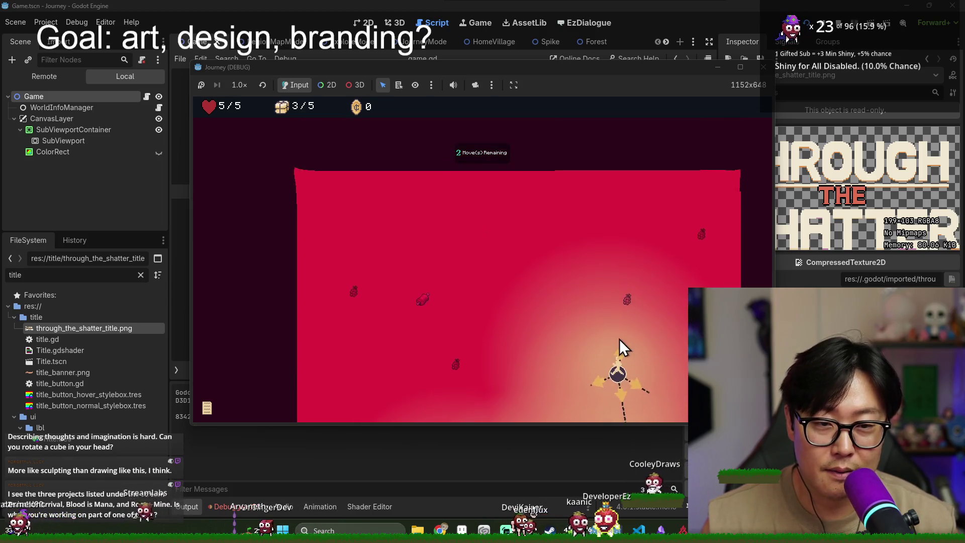
left_click(602, 324)
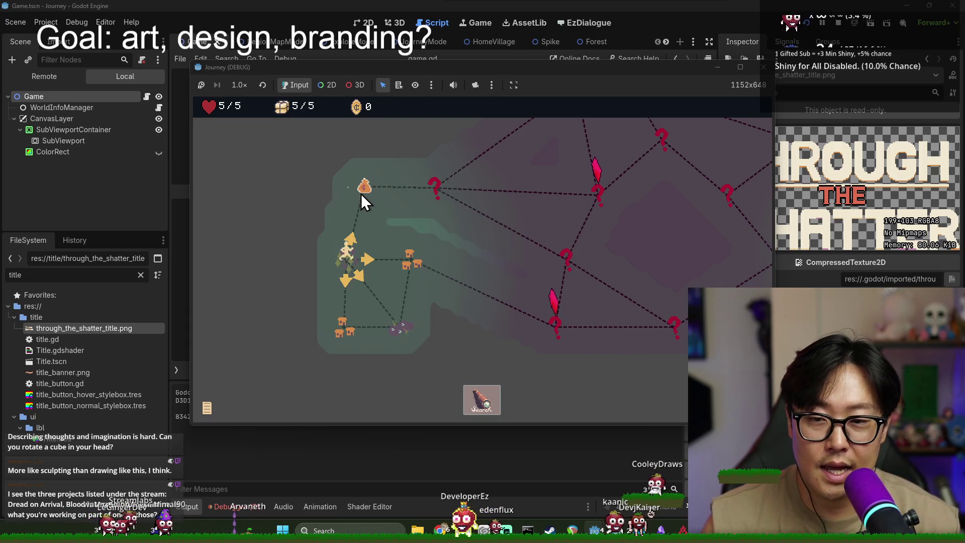
Travel through the money-bag, bottle and pot nodes and finish the NPC dialogue
left_click(360, 194)
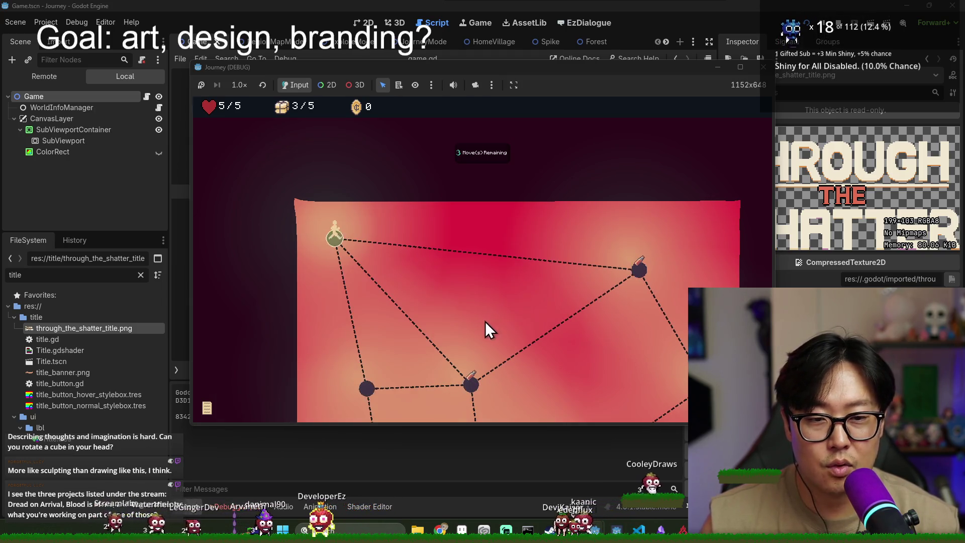
left_click(471, 326)
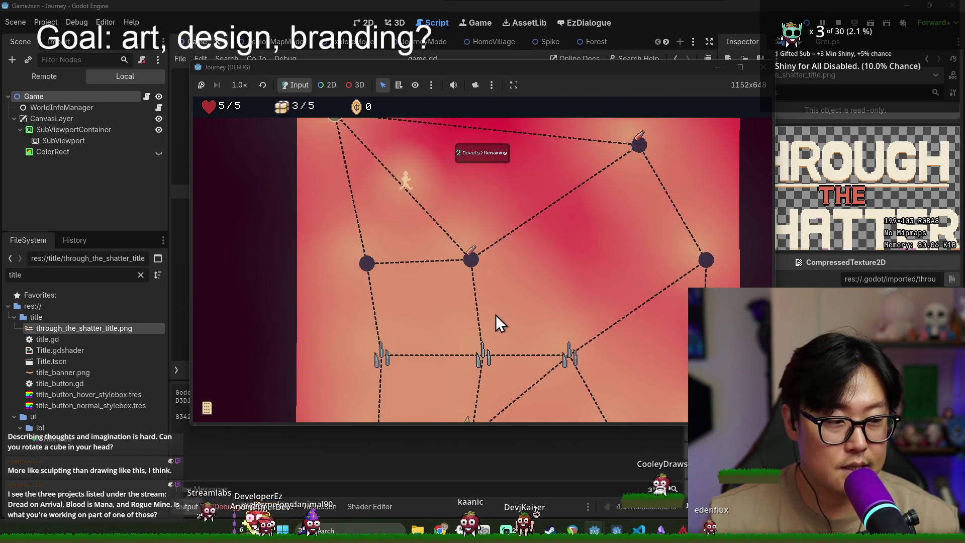
left_click(482, 353)
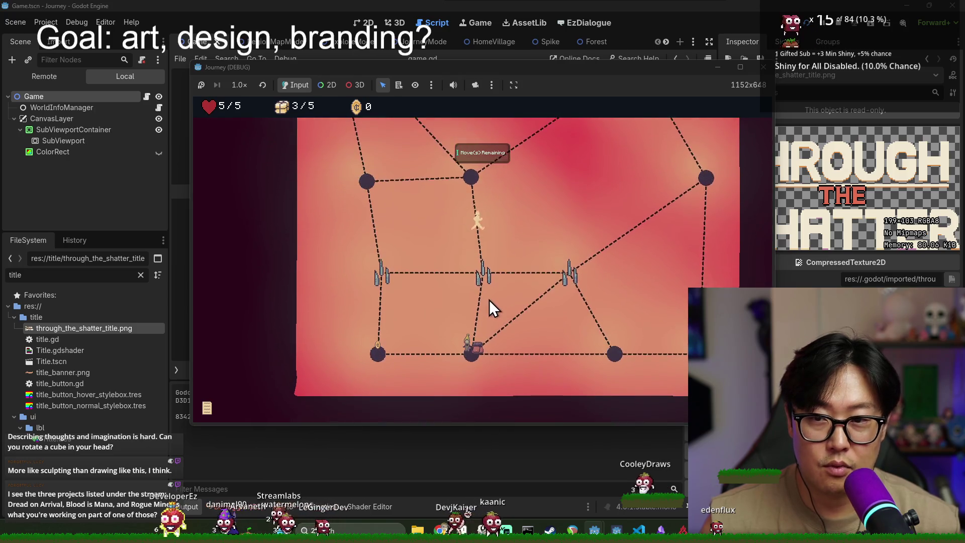
left_click(476, 357)
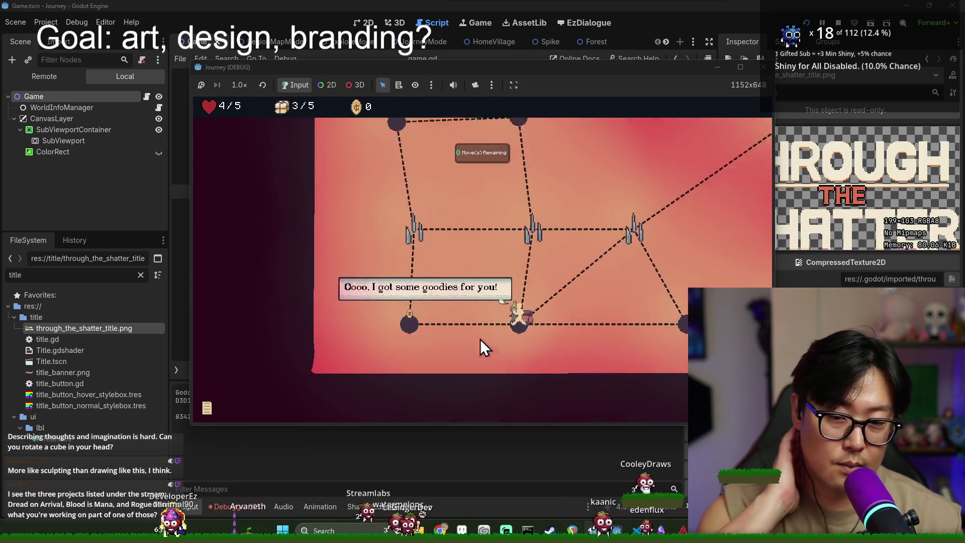
left_click(470, 314)
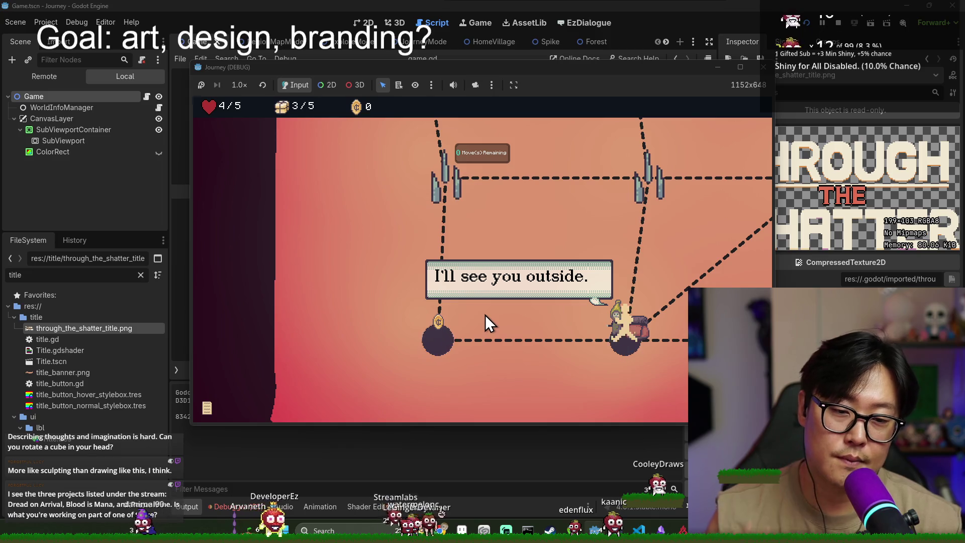
left_click(484, 315)
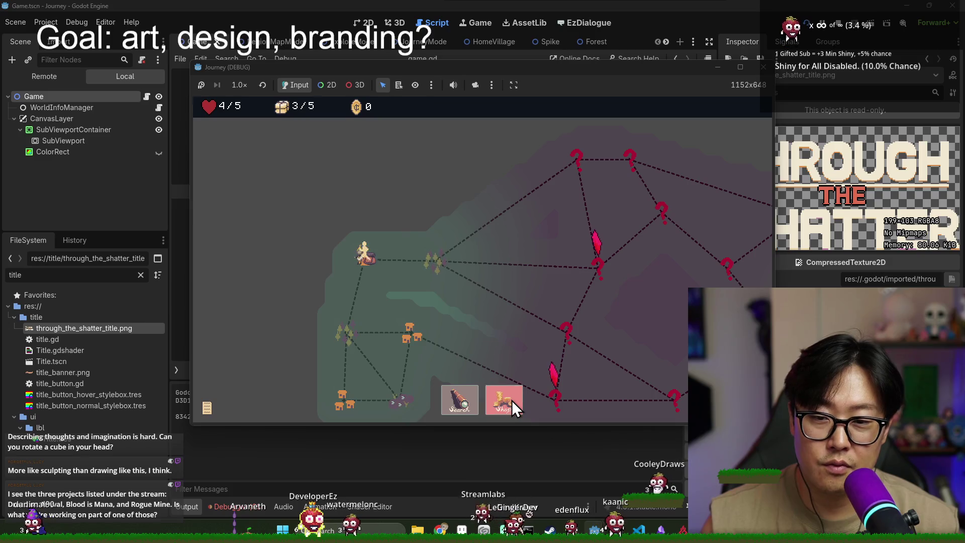
Browse the shop without buying, travel into the forest node, and stop the game with F8
left_click(511, 400)
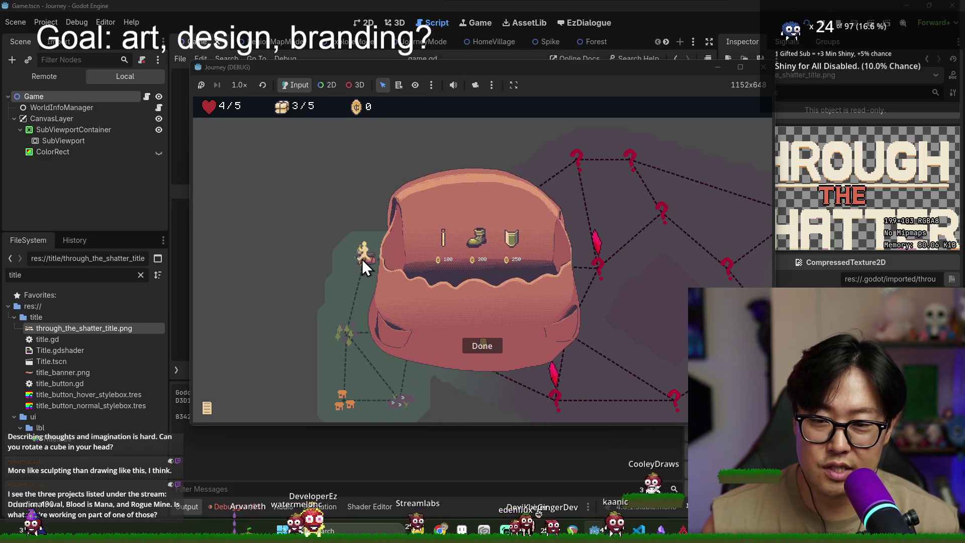
left_click(485, 346)
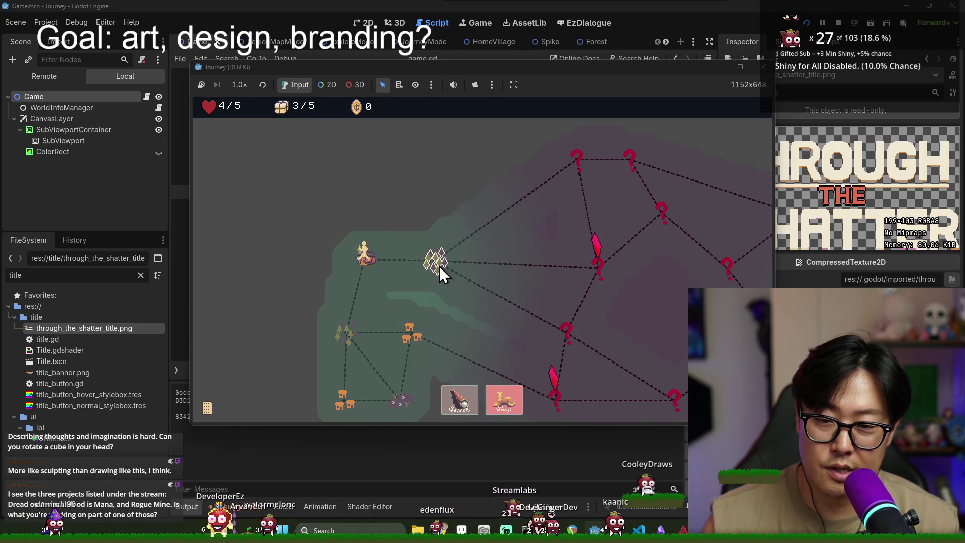
left_click(438, 264)
left_click(366, 253)
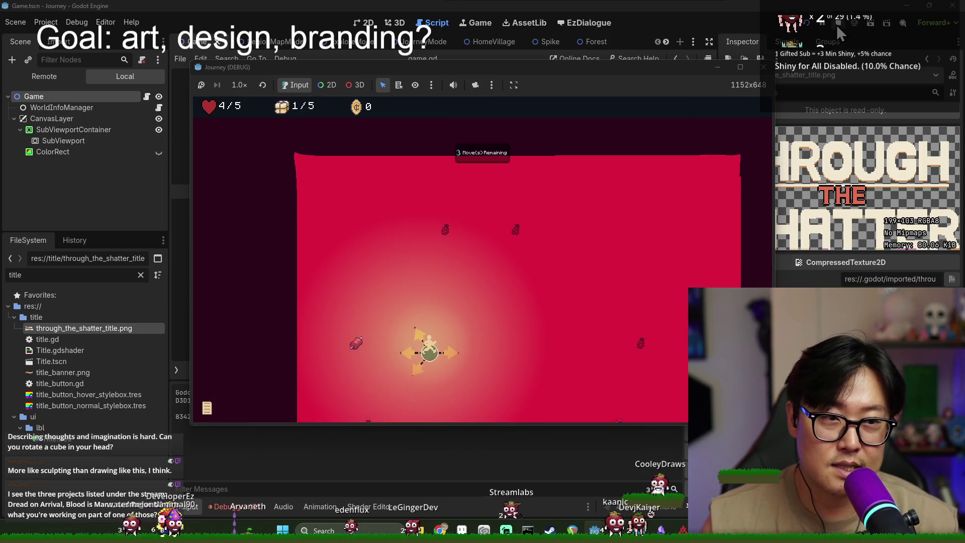
key("F8")
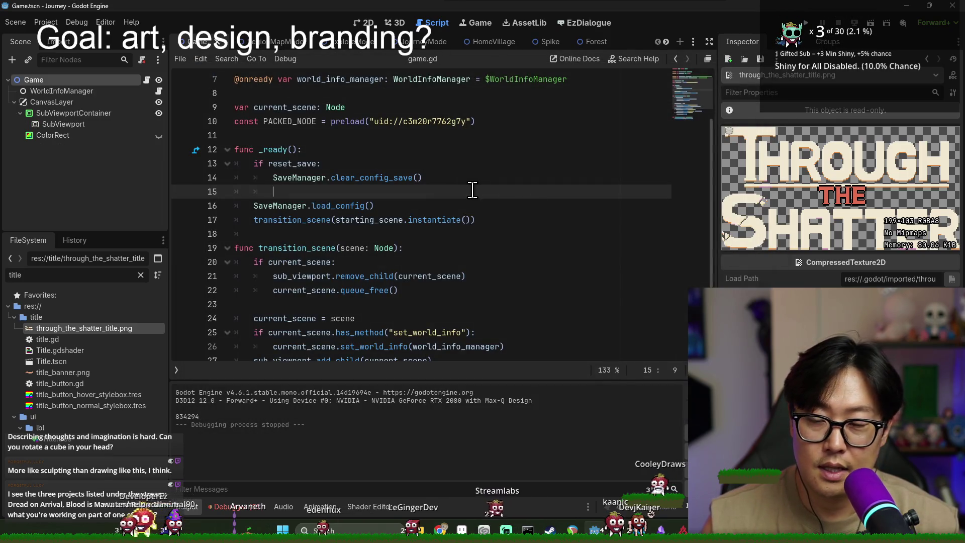
Back in Aseprite, sample the cliff colours 4d4825, 3d361b and an even darker brown
key("alt+Tab")
scroll(499, 239, "down", 3)
scroll(600, 240, "up", 3)
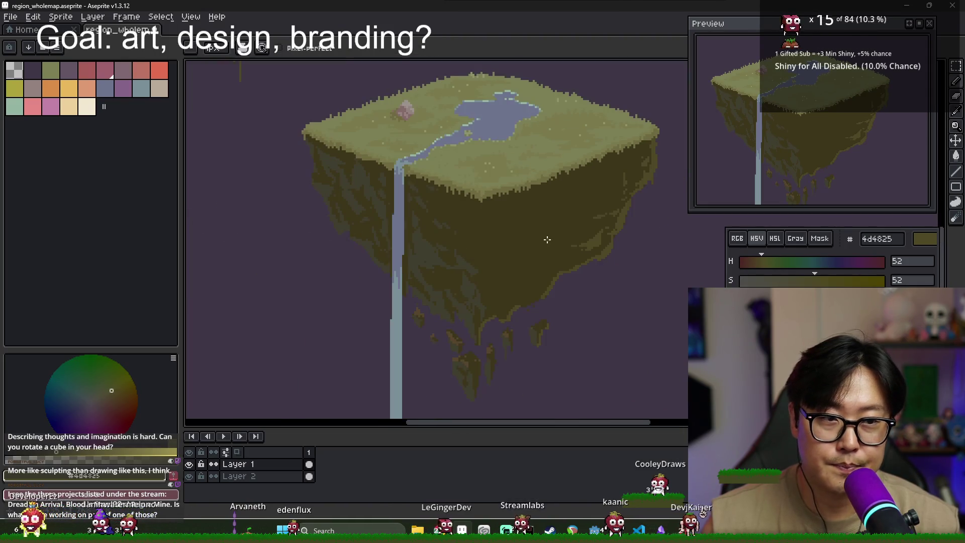
scroll(553, 231, "down", 2)
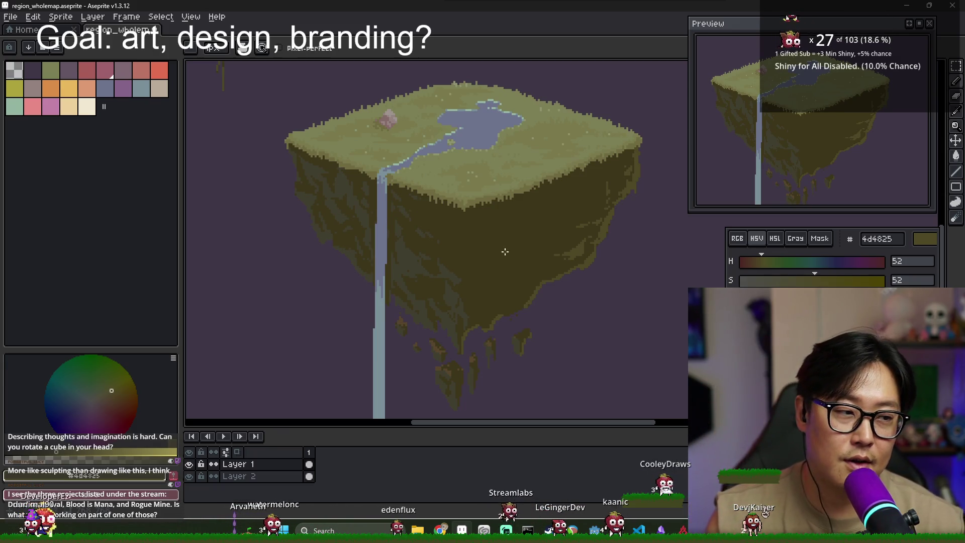
left_click(428, 228, "alt")
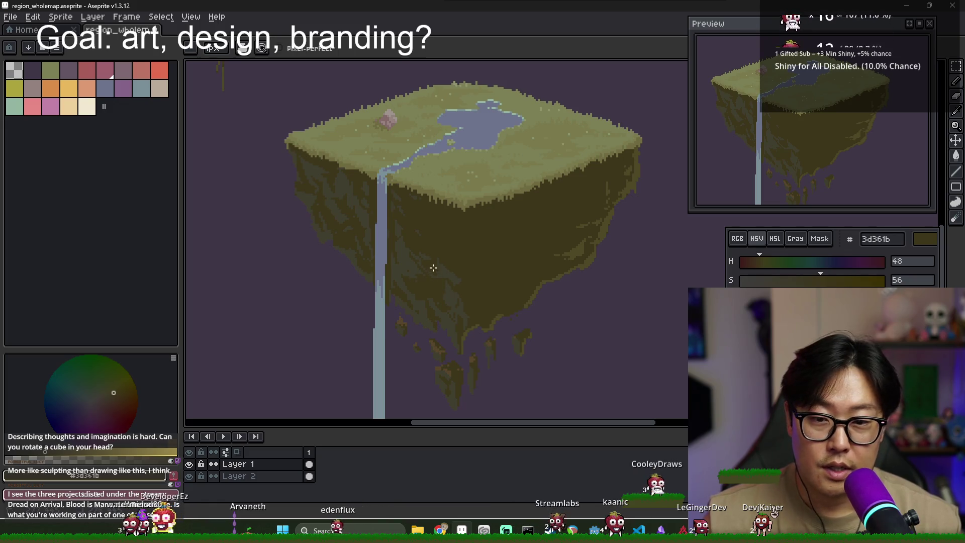
left_click(491, 265, "alt")
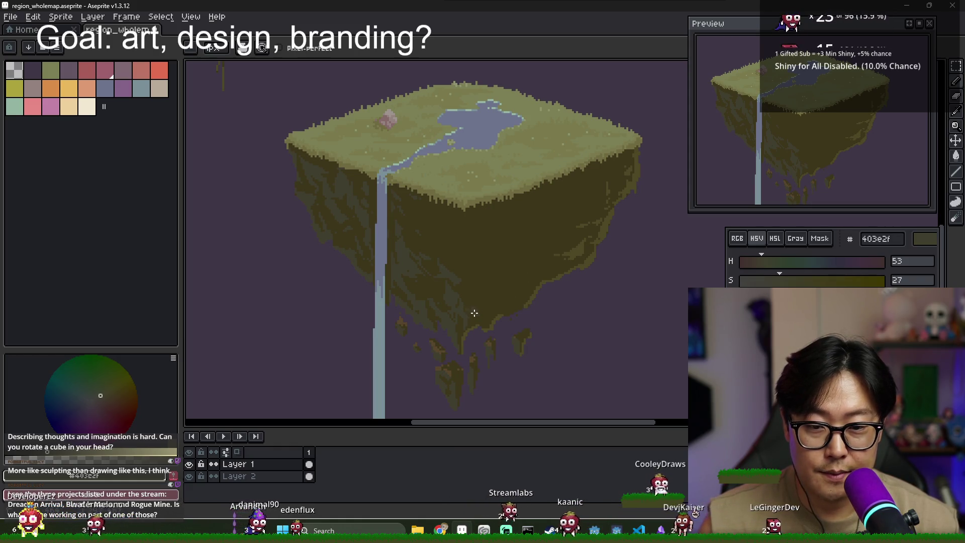
left_click(540, 273, "alt")
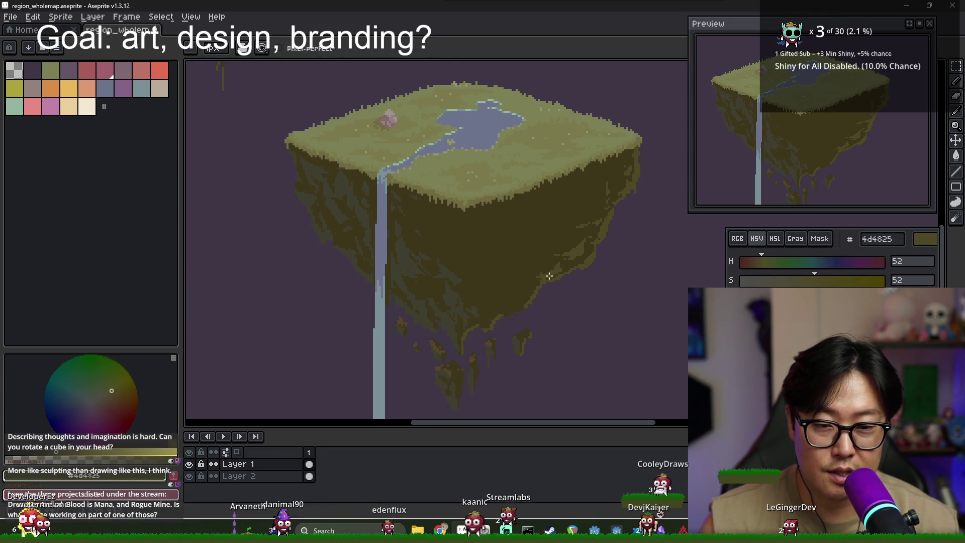
left_click(539, 215, "alt")
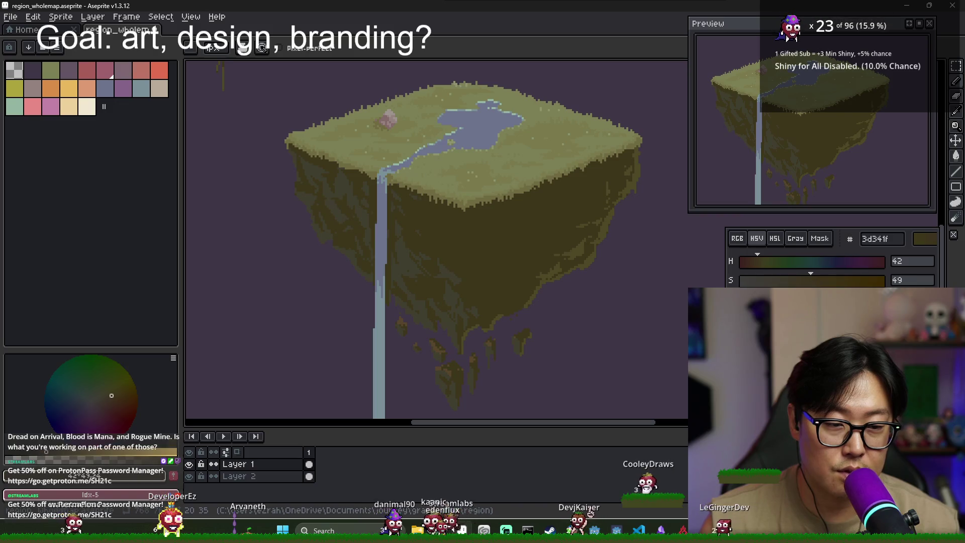
left_click(713, 285, "alt")
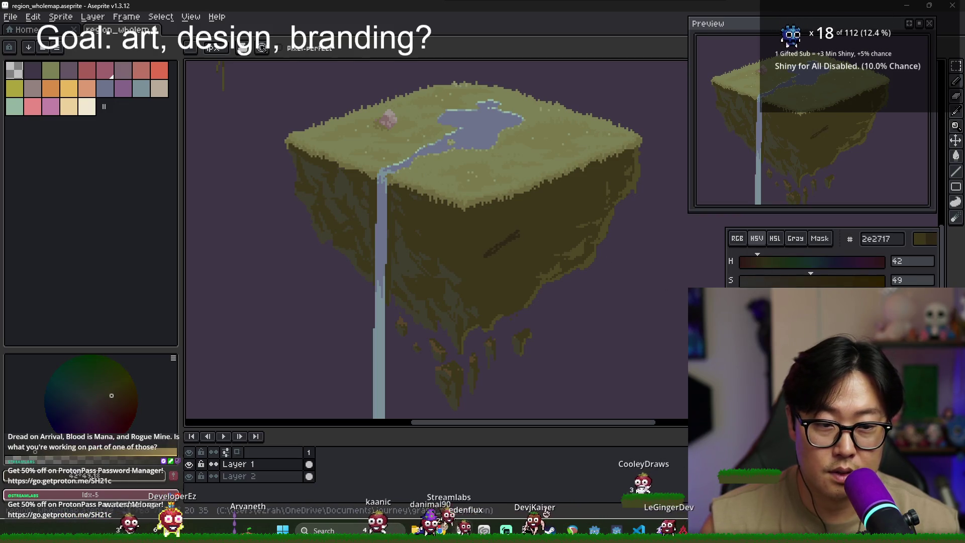
Add a short dark diagonal stroke on the island's cliff face
scroll(504, 240, "up", 3)
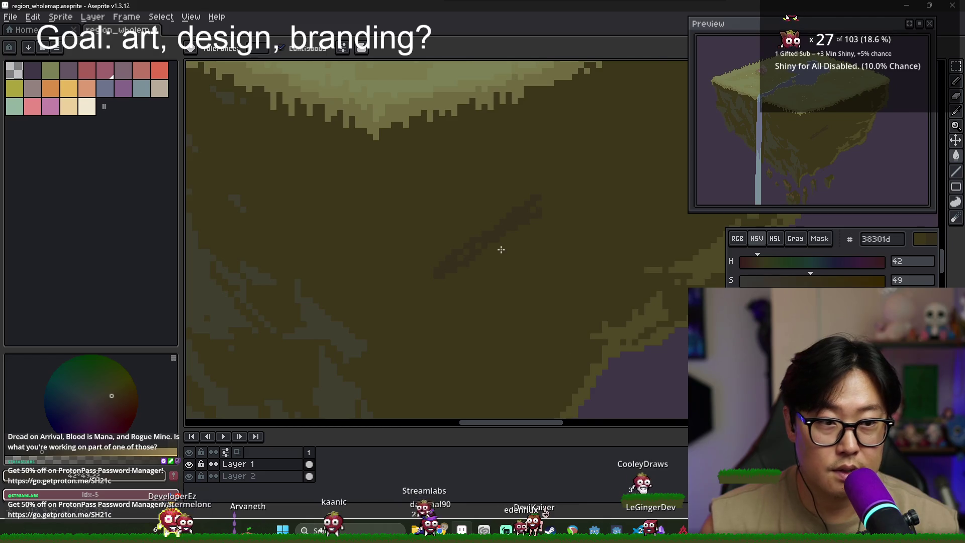
scroll(500, 246, "down", 1)
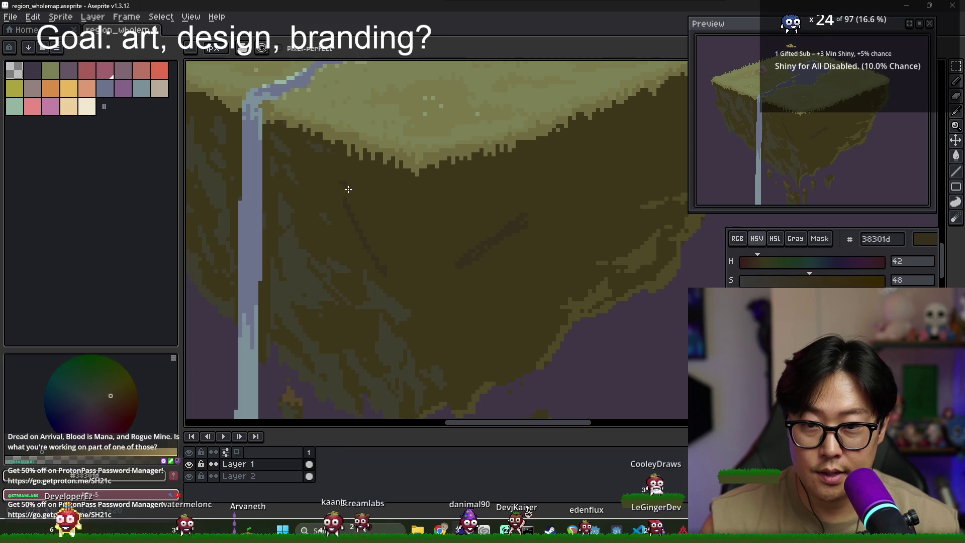
key("v")
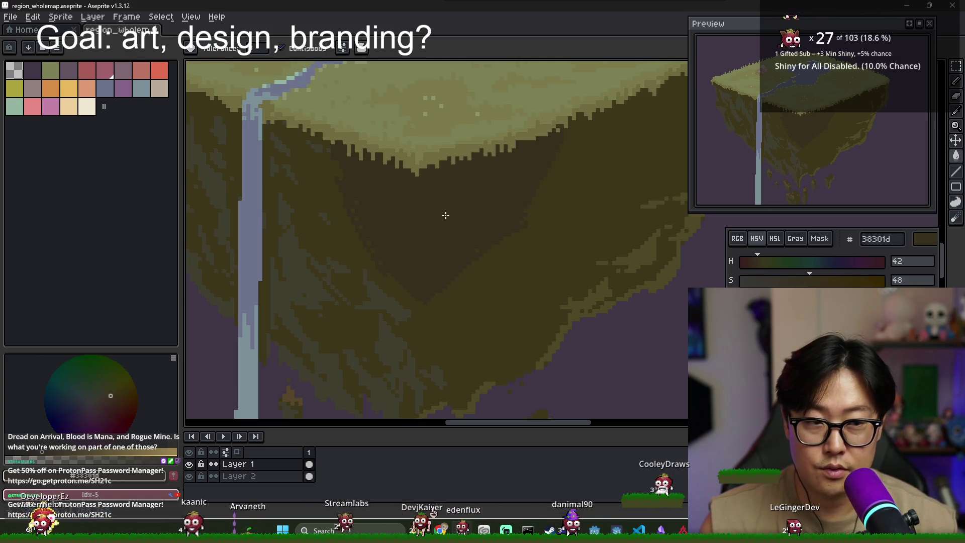
scroll(446, 215, "down", 2)
scroll(435, 233, "down", 2)
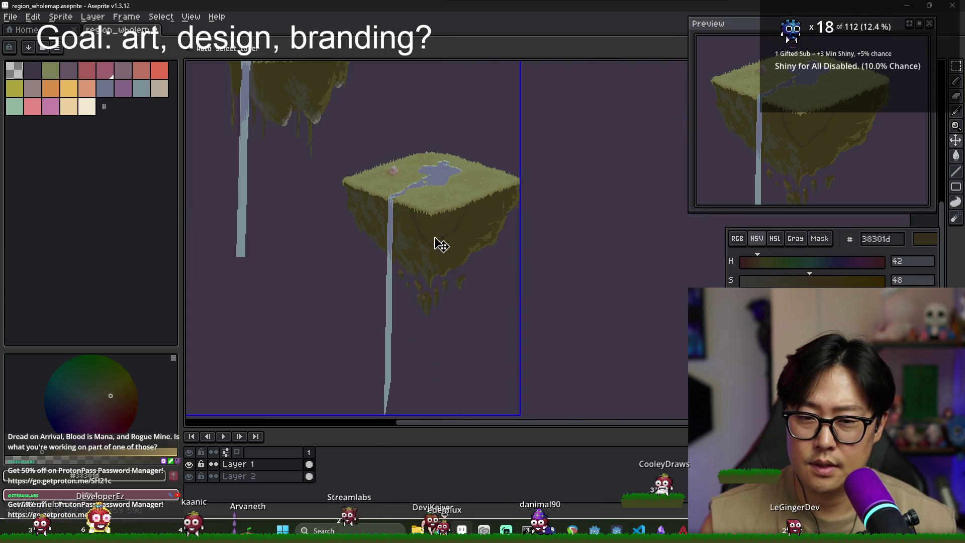
left_click_drag(441, 240, 458, 227)
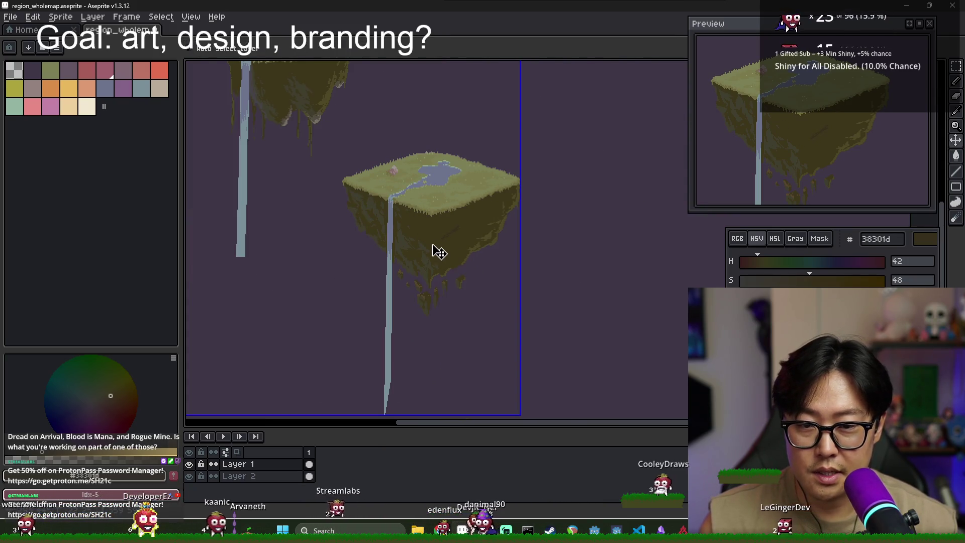
scroll(454, 253, "up", 3)
scroll(387, 241, "down", 1)
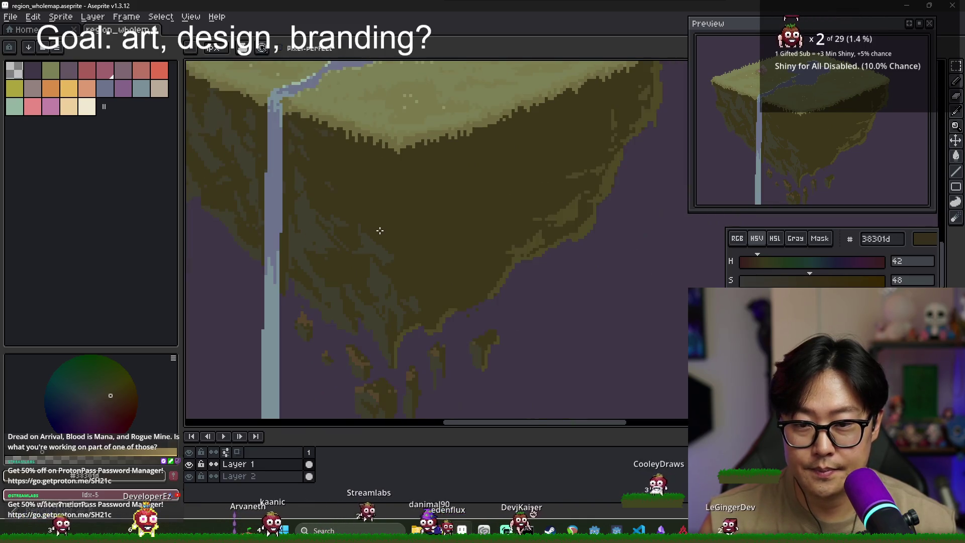
Paint a darker 38301d patch on the cliff's centre, undoing the oversized stroke
left_click(396, 249, "alt")
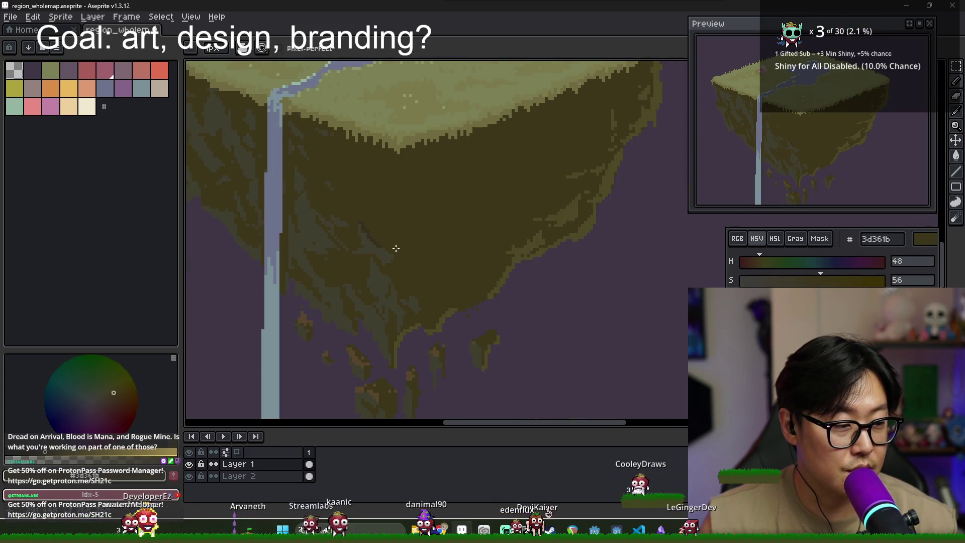
scroll(367, 221, "up", 1)
left_click(371, 238, "alt")
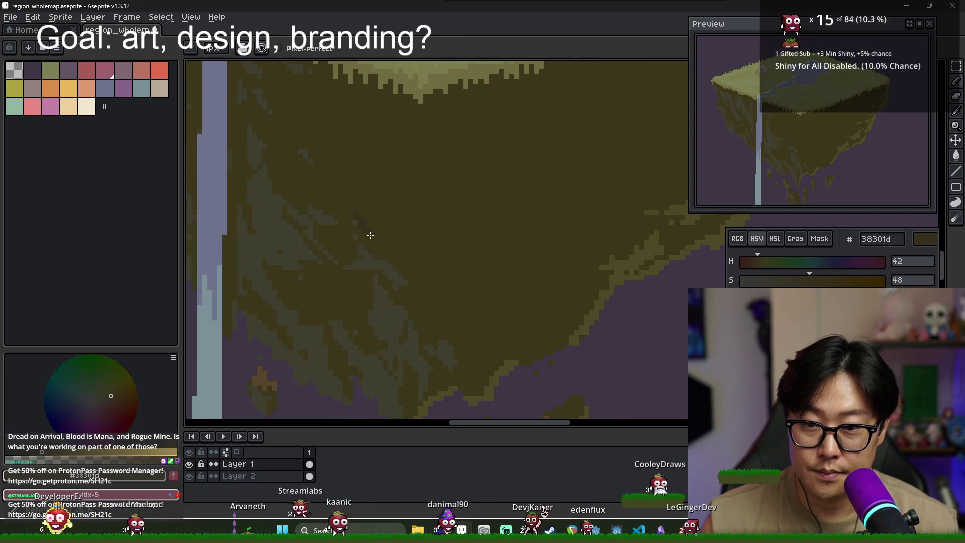
mouse_move(395, 231)
left_mouse_down()
mouse_move(409, 224)
mouse_move(403, 204)
mouse_move(424, 196)
mouse_move(458, 219)
left_mouse_up()
key("ctrl+z")
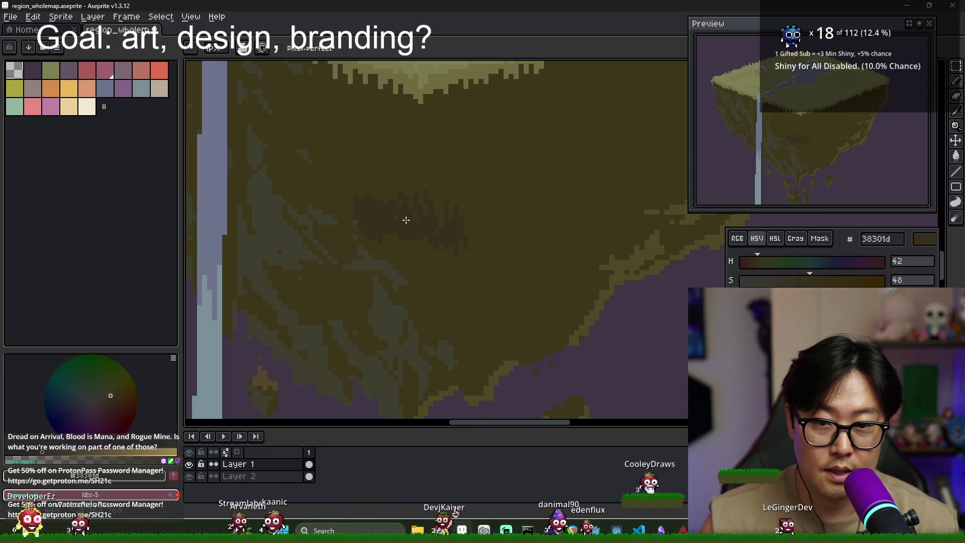
left_click_drag(387, 232, 406, 240)
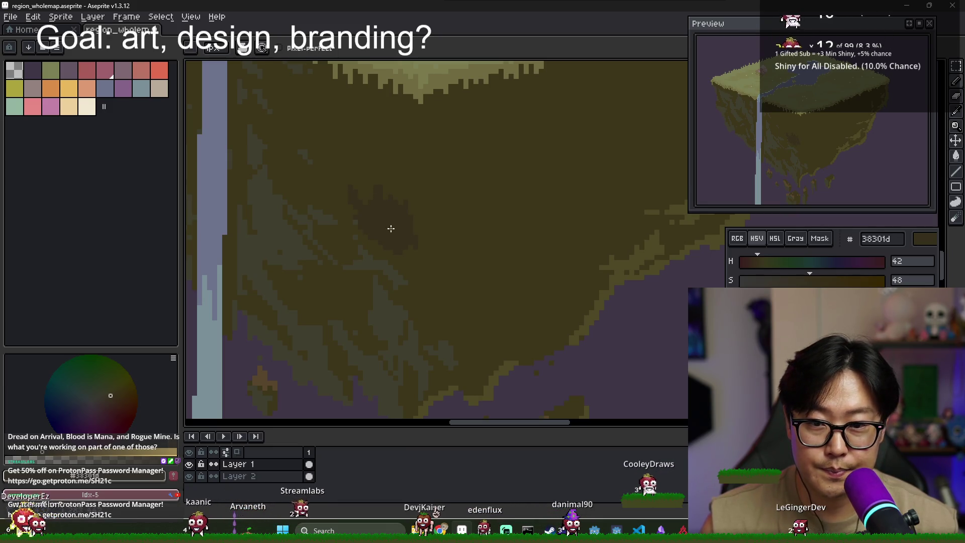
scroll(428, 249, "down", 2)
scroll(432, 251, "down", 2)
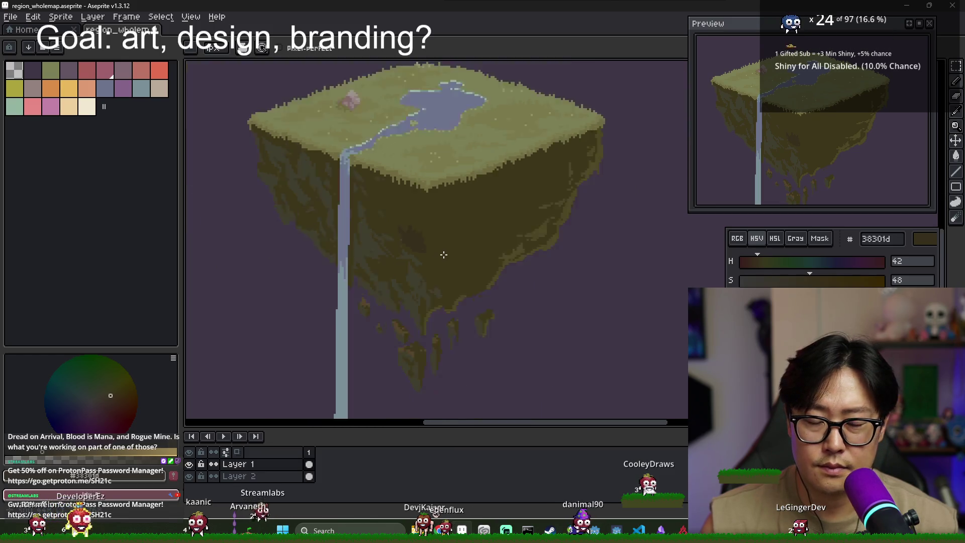
Try filling the outlined triangle with dark brown 38301d, then undo the fill
scroll(440, 252, "up", 1)
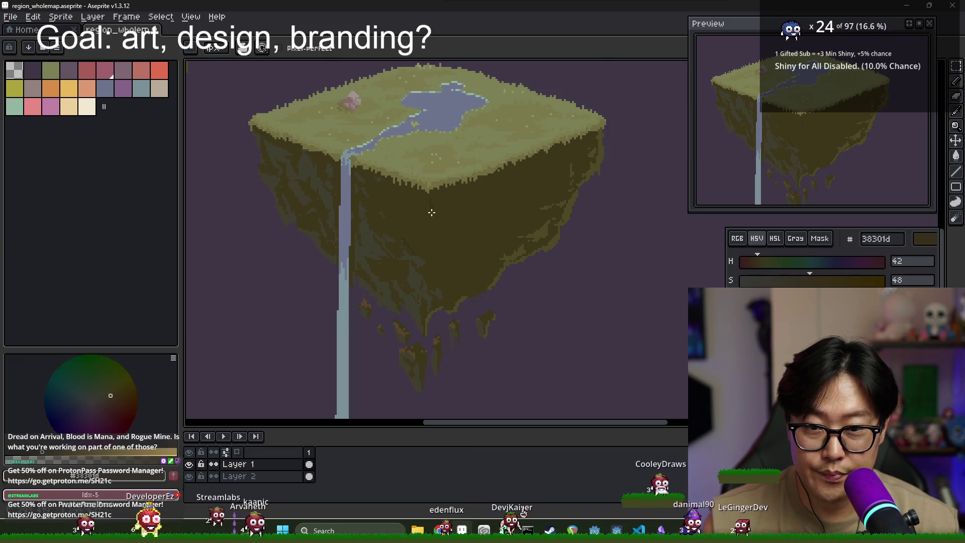
scroll(413, 243, "up", 2)
left_click(391, 235, "alt")
scroll(420, 266, "up", 1)
left_click(417, 276, "alt")
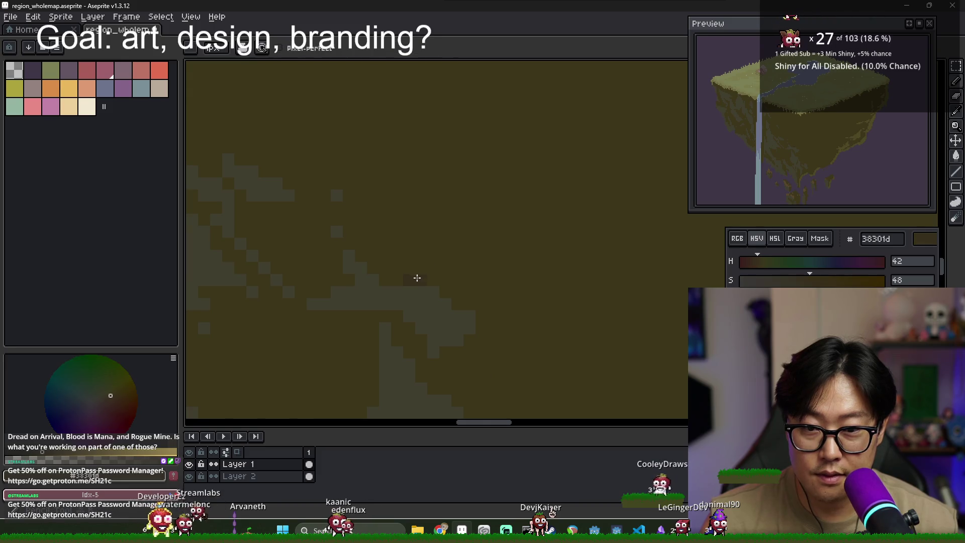
scroll(459, 252, "down", 2)
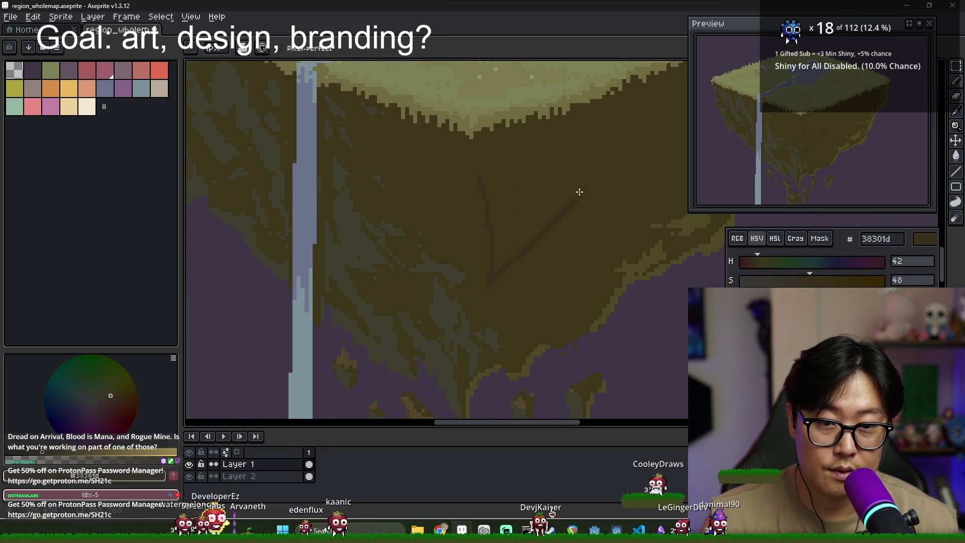
scroll(583, 189, "up", 1)
scroll(421, 208, "down", 1)
key("g")
left_click(471, 250)
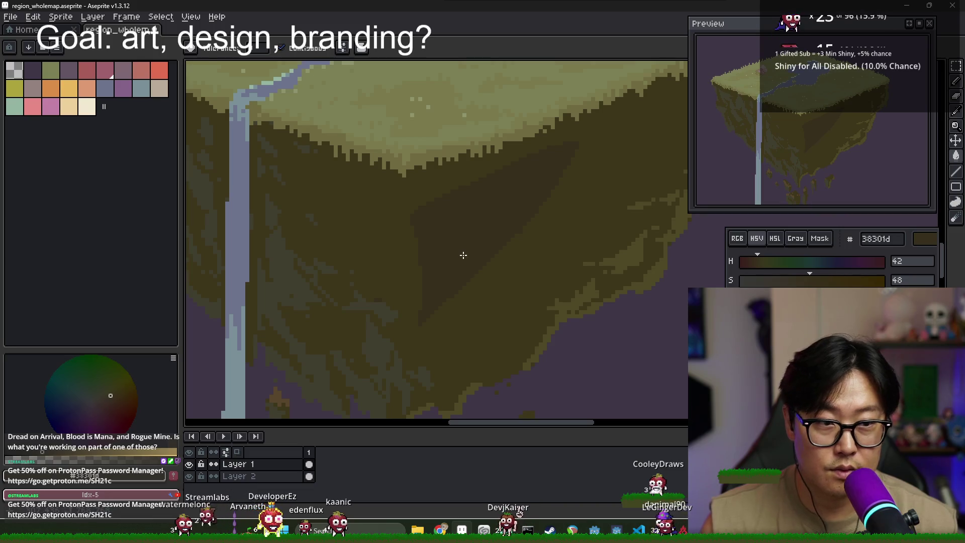
scroll(463, 255, "down", 1)
key("ctrl+z")
key("v")
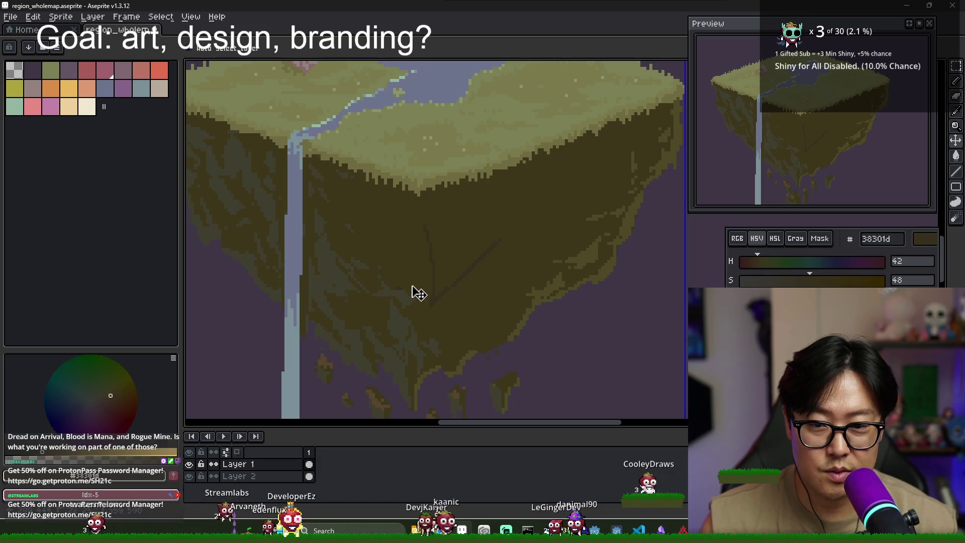
Fill the outlined cliff patch with dark olive 3d361b using the Paint Bucket
scroll(410, 295, "up", 1)
key("g")
left_click(402, 293)
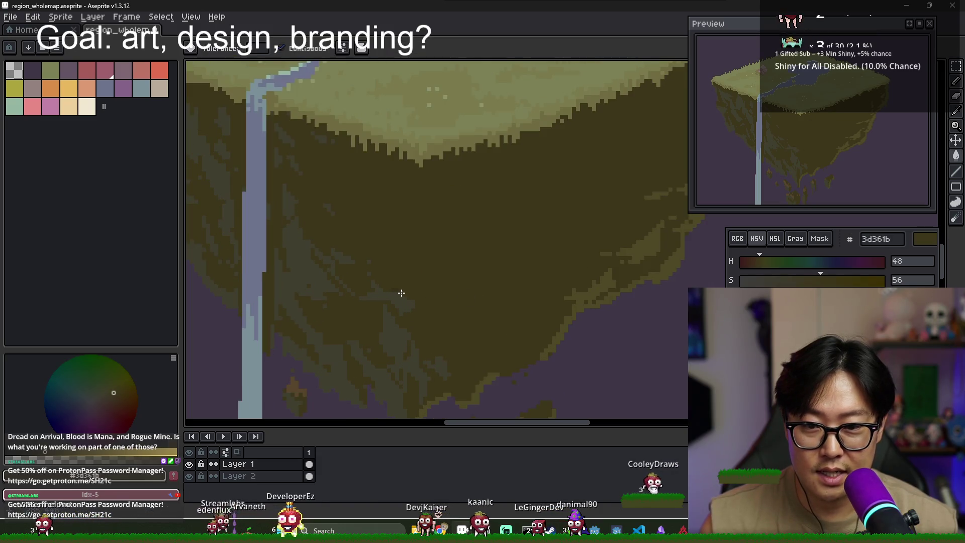
scroll(402, 290, "up", 2)
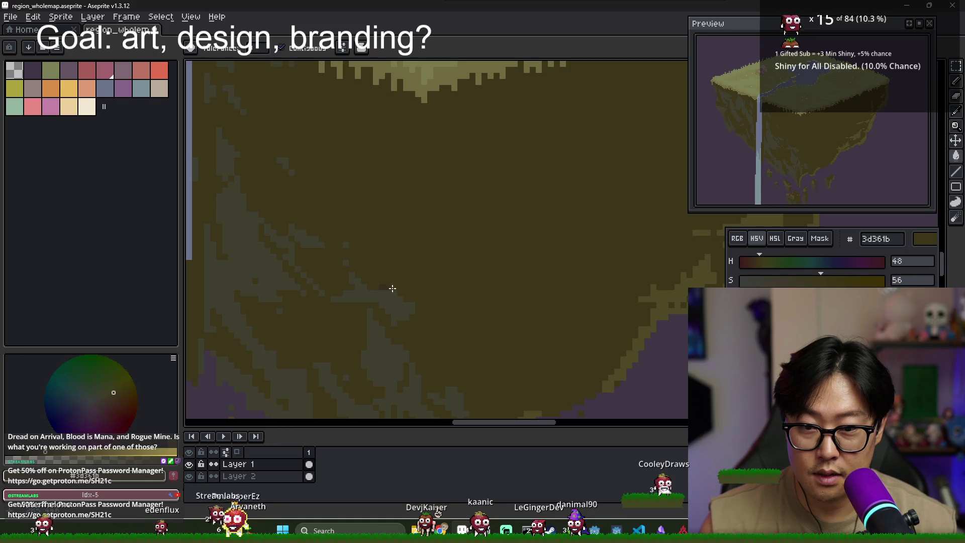
scroll(576, 290, "down", 1)
Return to the Pencil and sample the lighter olive 4d4825 from the cliff
key("b")
left_click(534, 259, "alt")
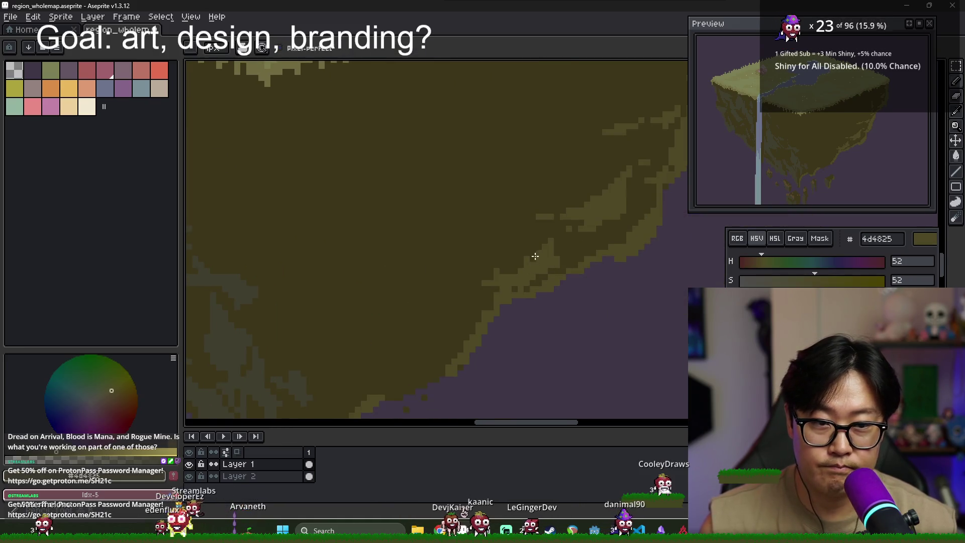
scroll(478, 295, "down", 1)
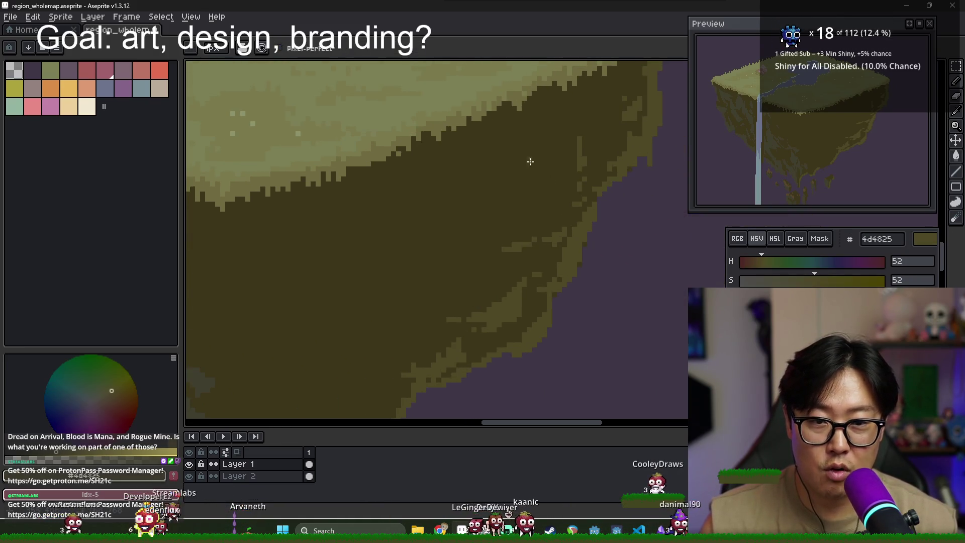
scroll(382, 302, "down", 1)
scroll(382, 302, "down", 1)
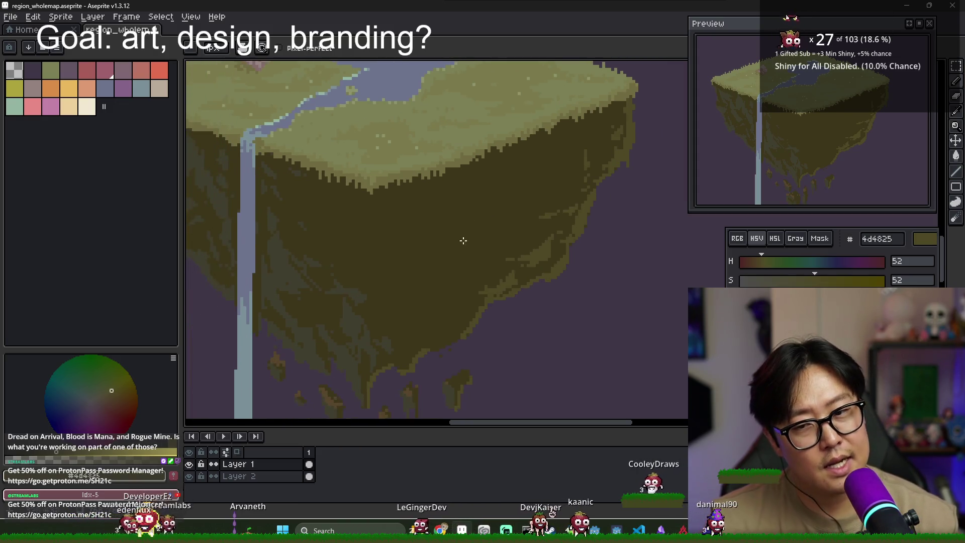
scroll(397, 241, "down", 2)
scroll(380, 207, "up", 2)
scroll(380, 207, "down", 2)
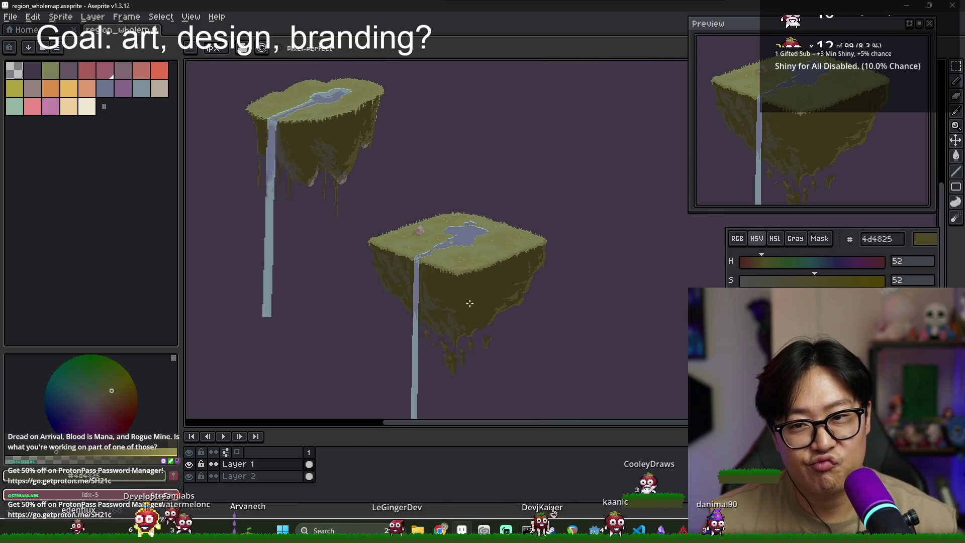
Eyedrop the olive and darker brown-olive cliff shades, ending on the olive colour
scroll(505, 296, "up", 2)
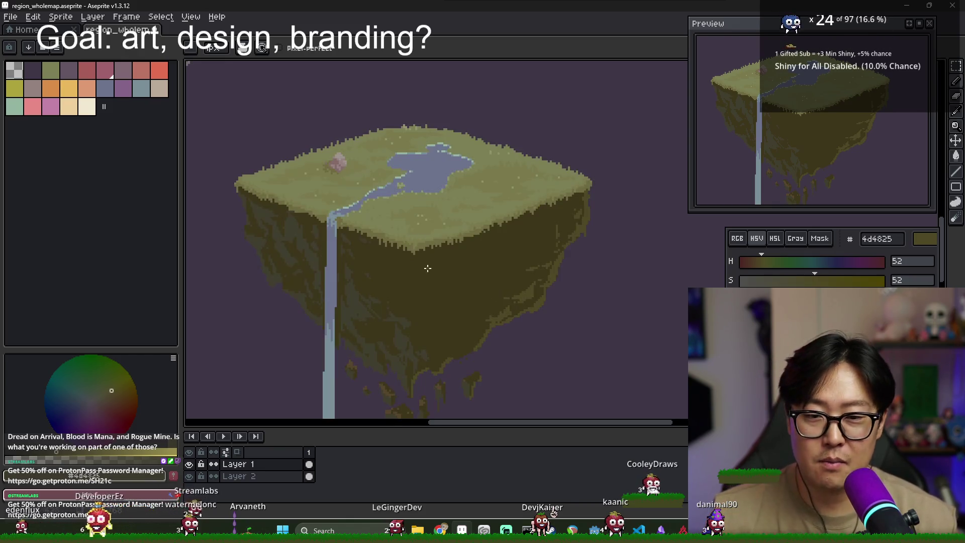
scroll(414, 313, "up", 2)
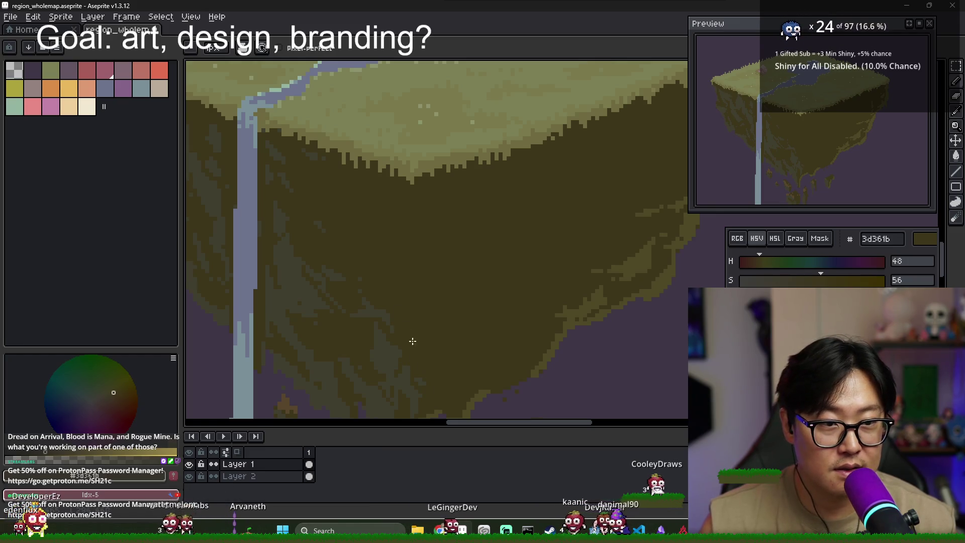
scroll(390, 321, "right", 3)
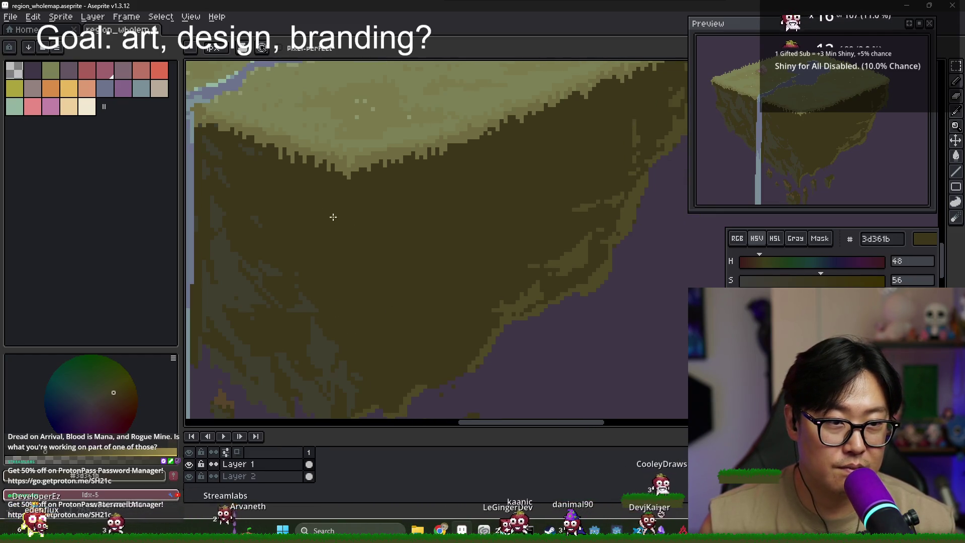
left_click(525, 280, "alt")
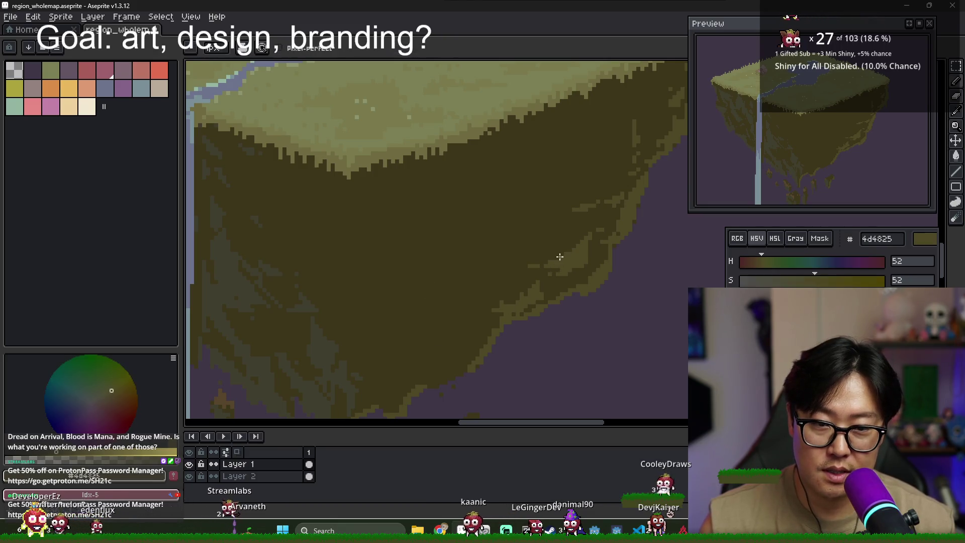
scroll(495, 324, "up", 3)
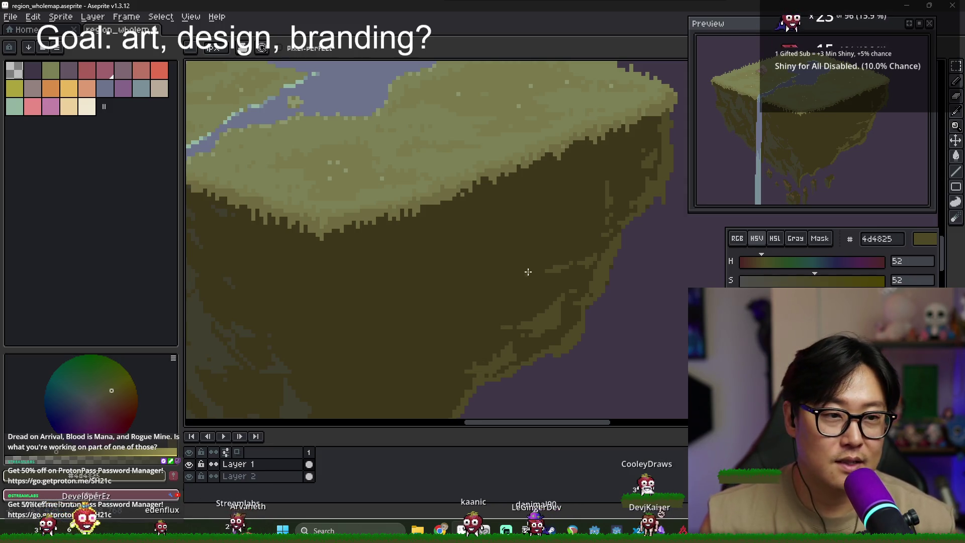
left_click(599, 220, "alt")
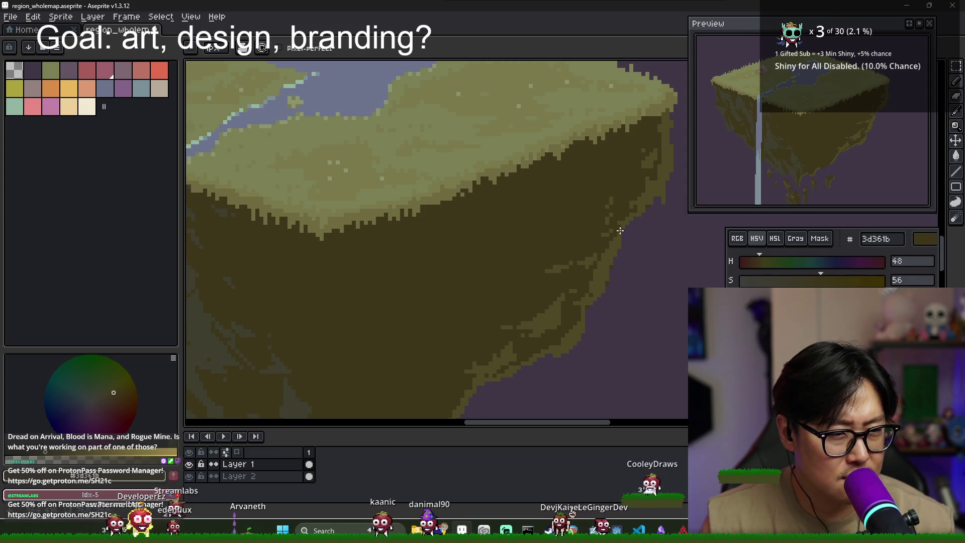
left_click(628, 202, "alt")
scroll(627, 201, "down", 3)
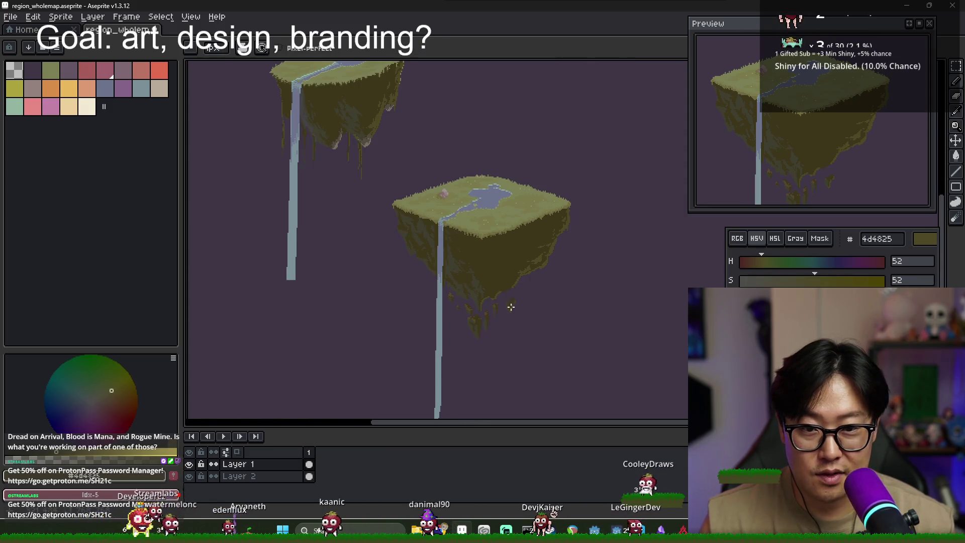
scroll(501, 309, "up", 2)
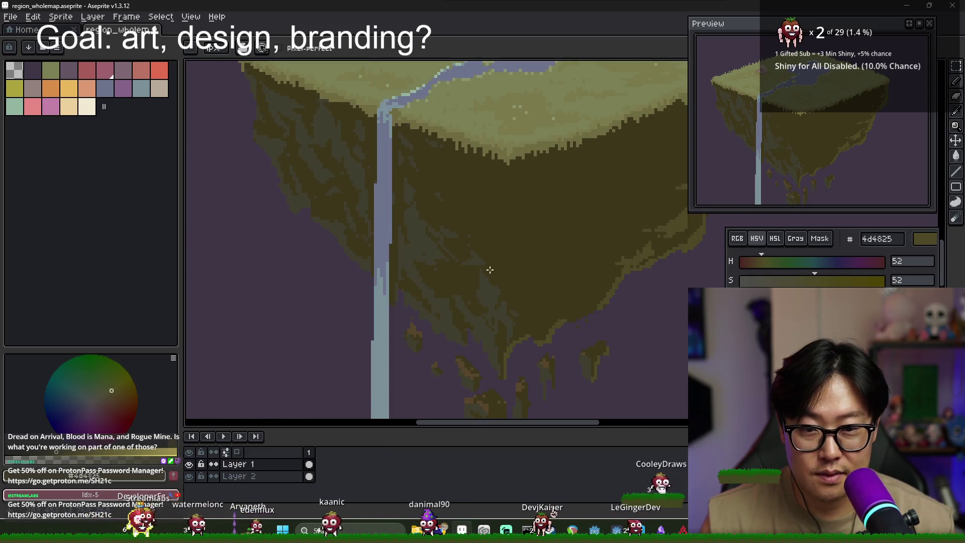
Try darker grey-olive cliff shades, then return to the pixel-perfect Pencil
left_click(428, 241, "alt")
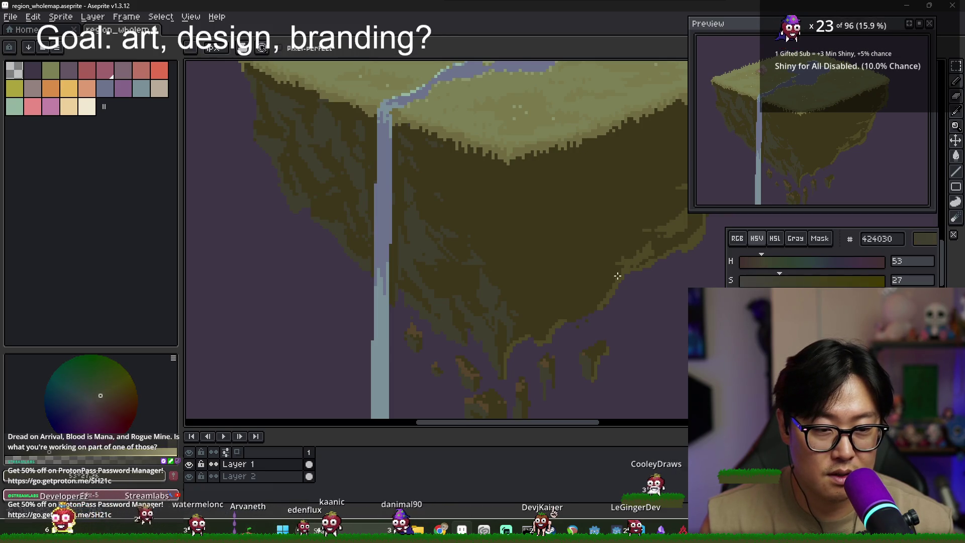
left_click(427, 243, "alt")
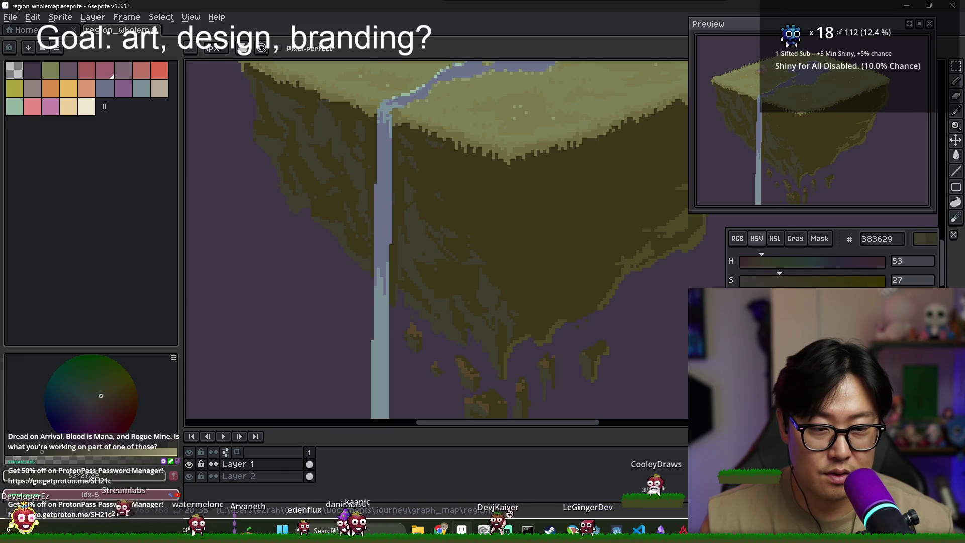
key("g")
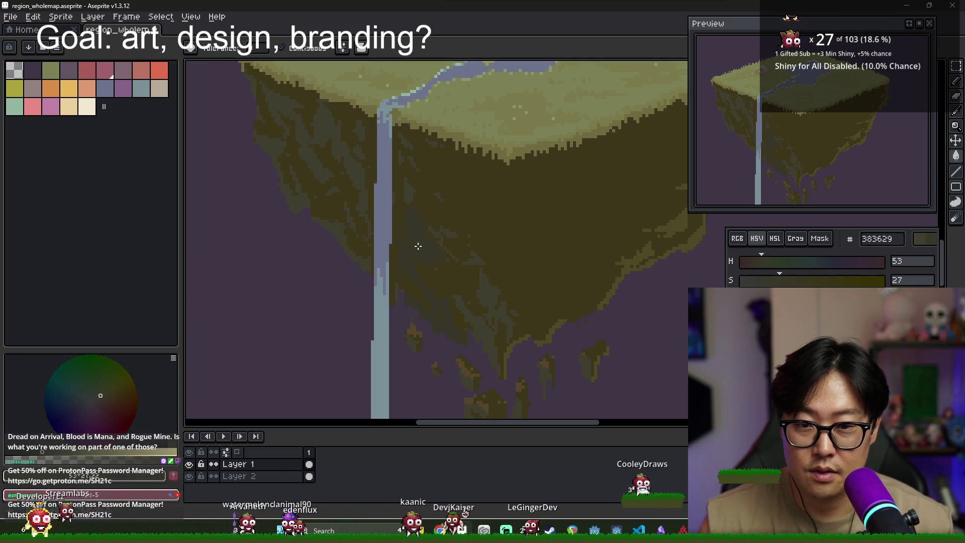
left_click(416, 245, "alt")
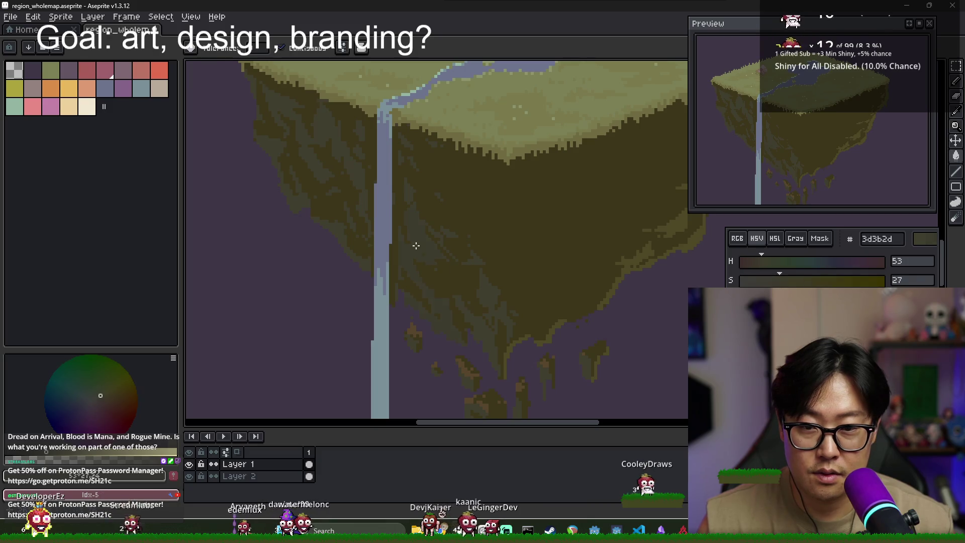
key("v")
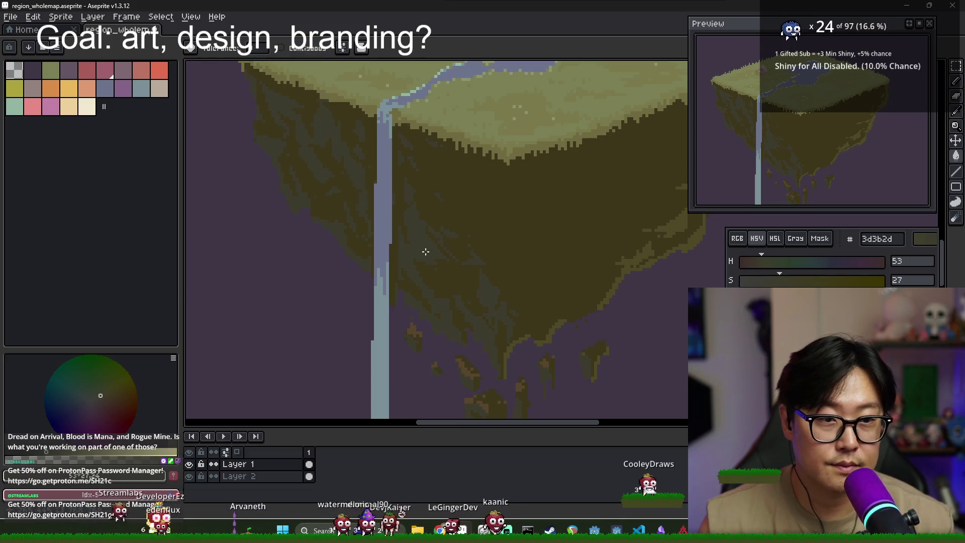
scroll(439, 260, "down", 1)
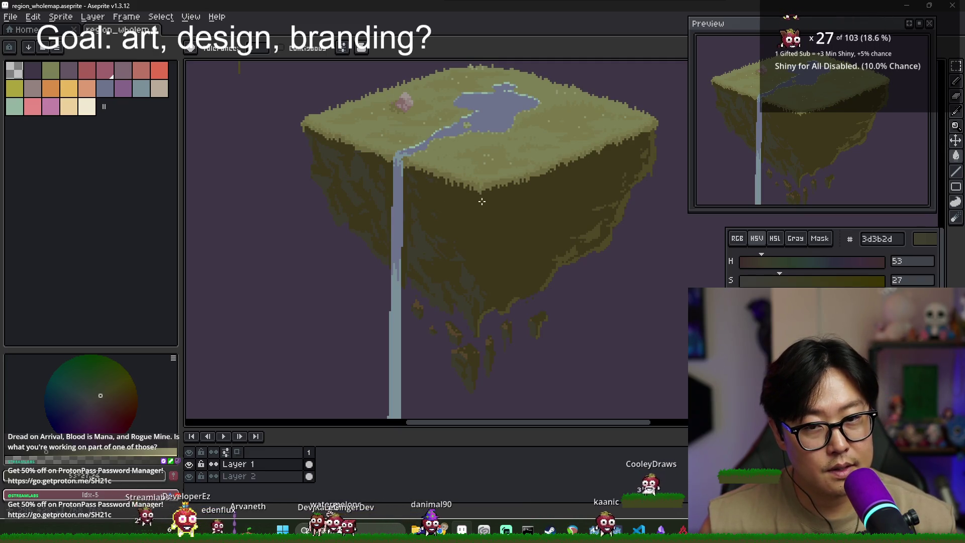
key("b")
scroll(450, 213, "up", 2)
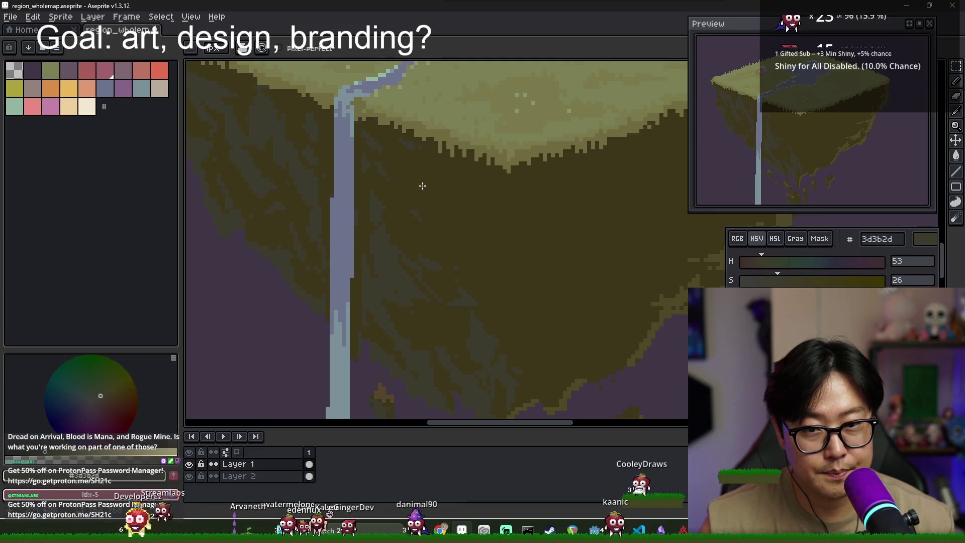
scroll(536, 232, "down", 3)
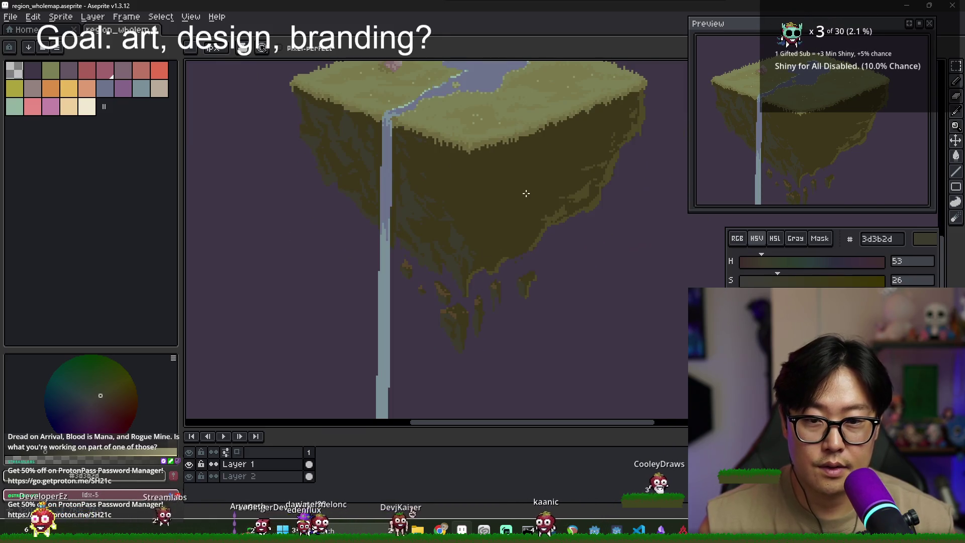
scroll(523, 199, "up", 2)
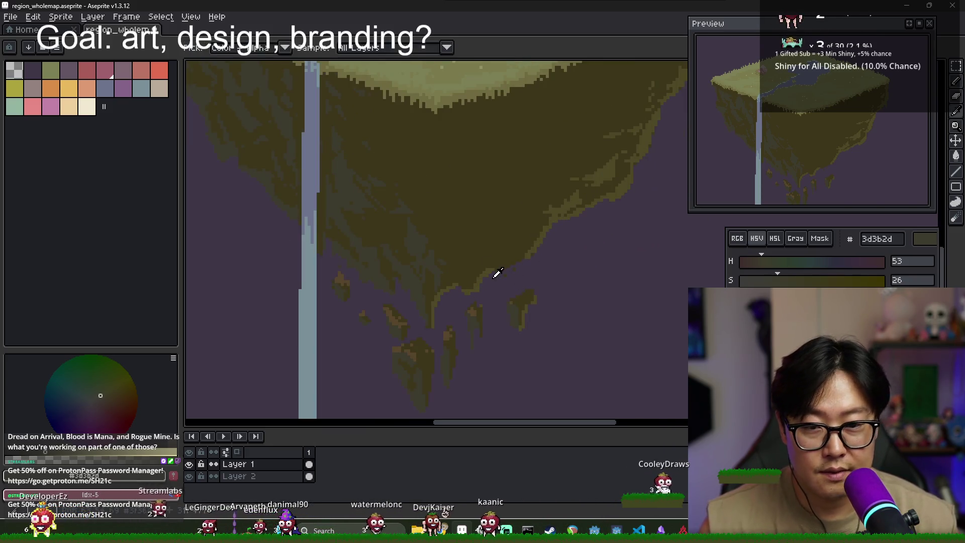
Pan to the cliff's upper right edge while alternating between olive shades 3d361b and 4d4825
left_click(481, 250, "alt")
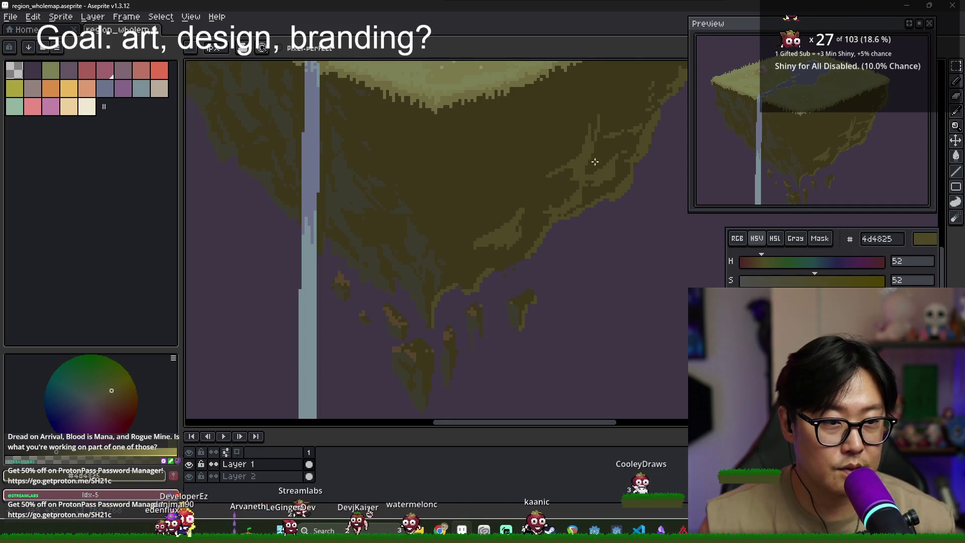
left_click_drag(598, 154, 574, 173)
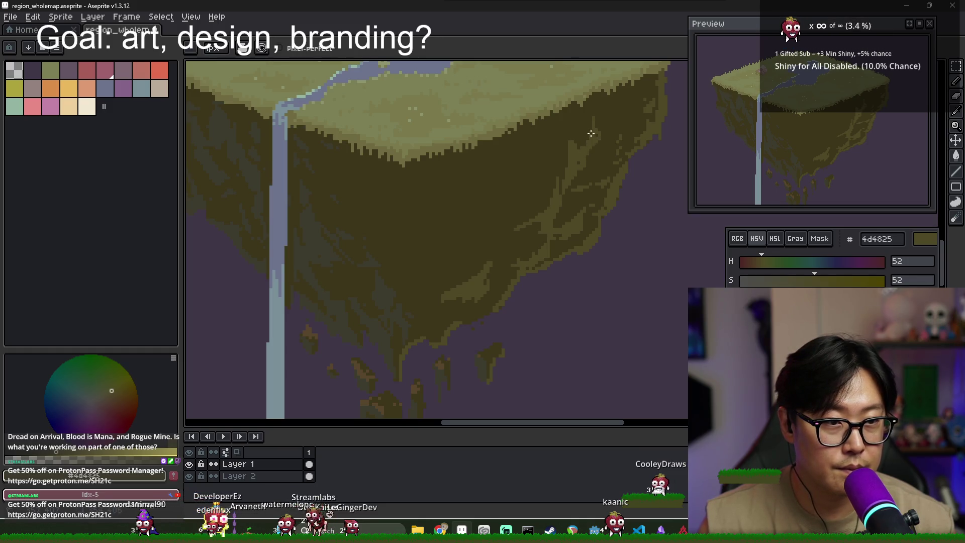
left_click(584, 157, "alt")
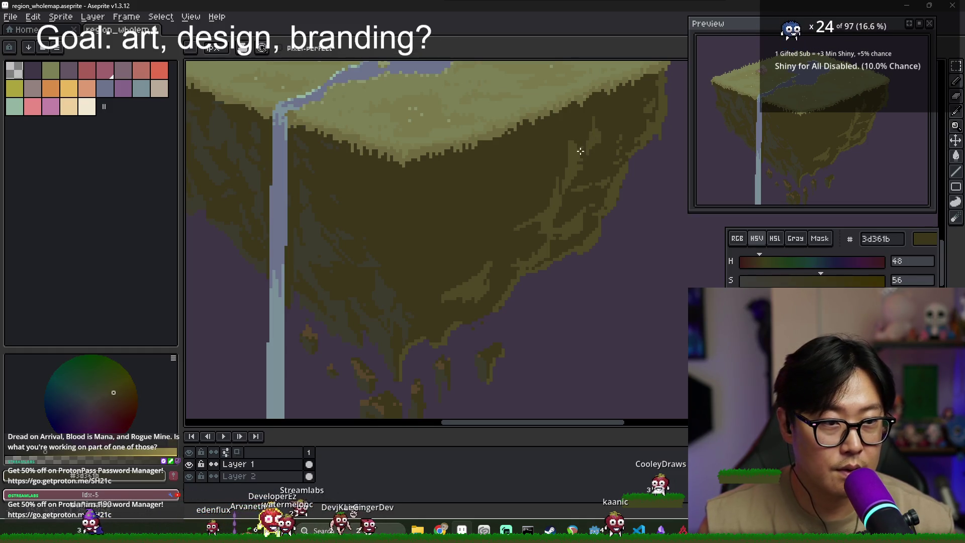
left_click(573, 152, "alt")
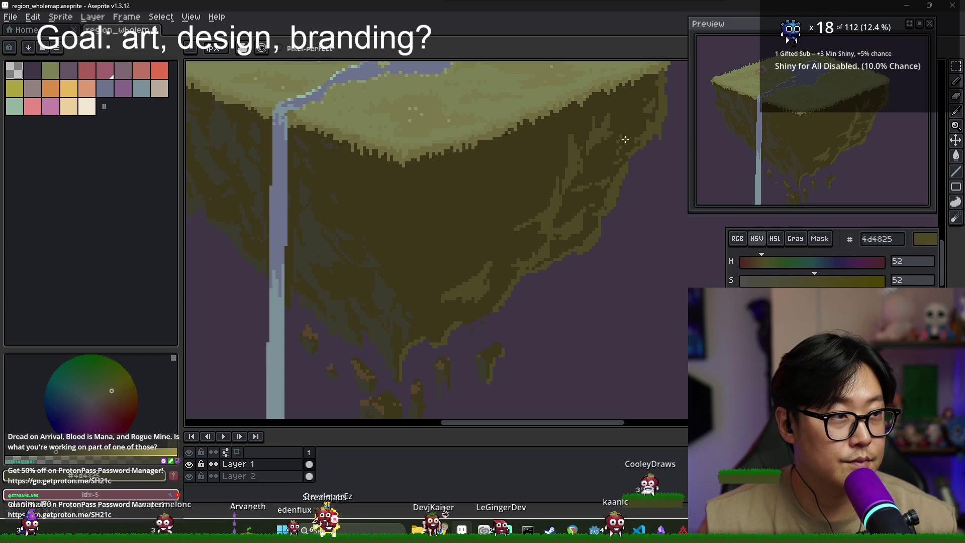
left_click_drag(580, 163, 573, 185)
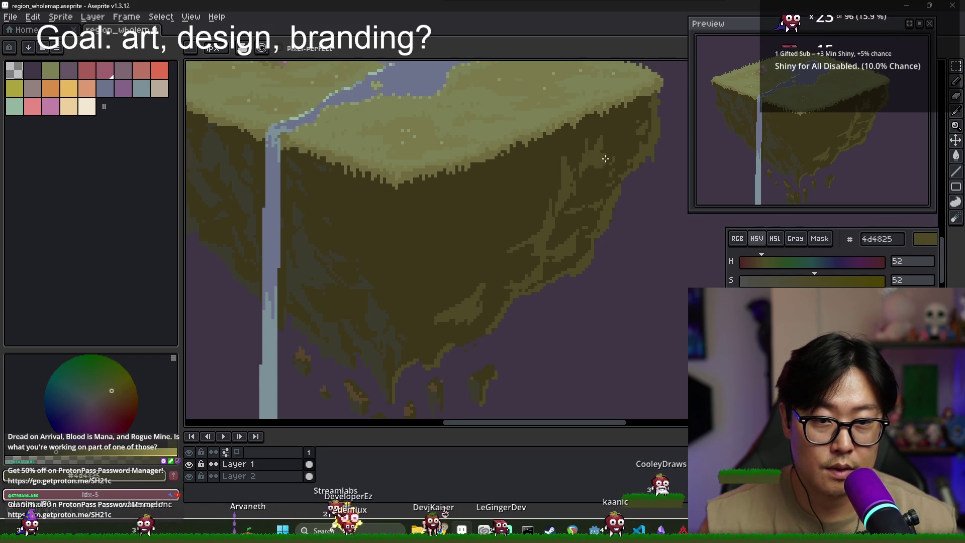
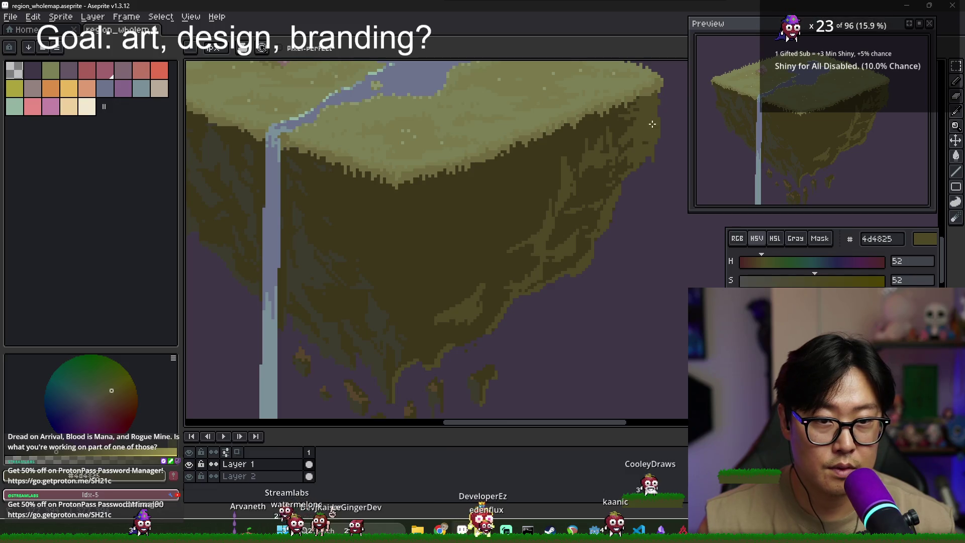
Compare cliff shades by alternately sampling the darker brown 3d361b and lighter brown 4d4825
left_click(628, 135, "alt")
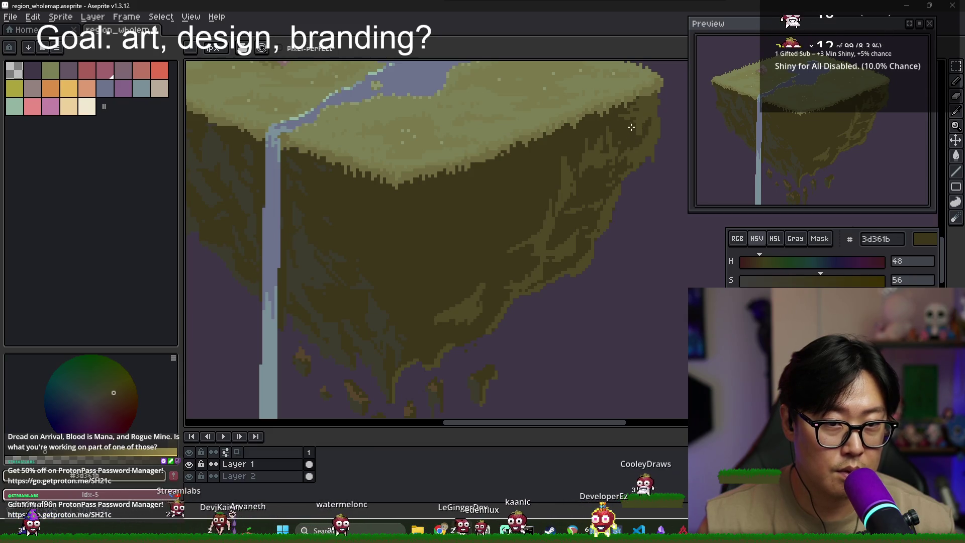
key("alt")
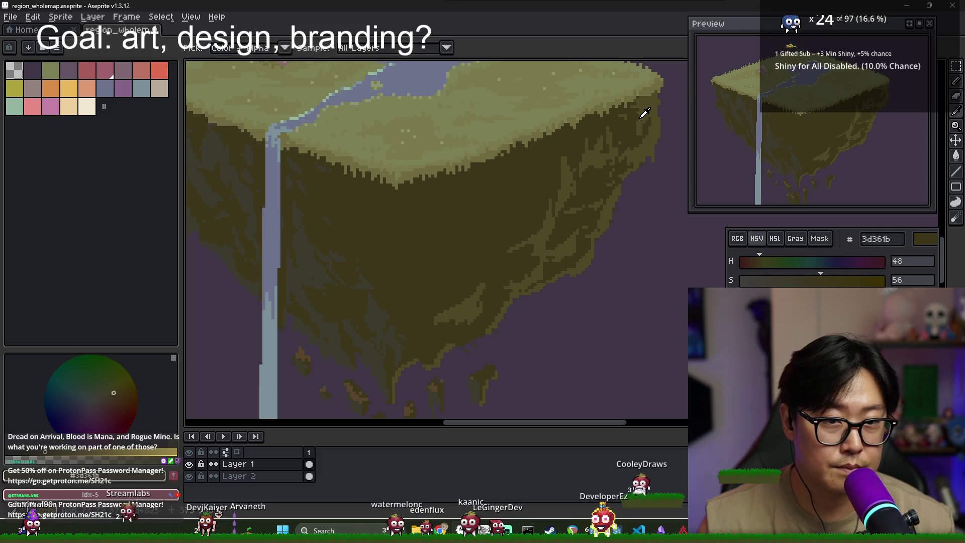
left_click(637, 127, "alt")
left_click(649, 118, "alt")
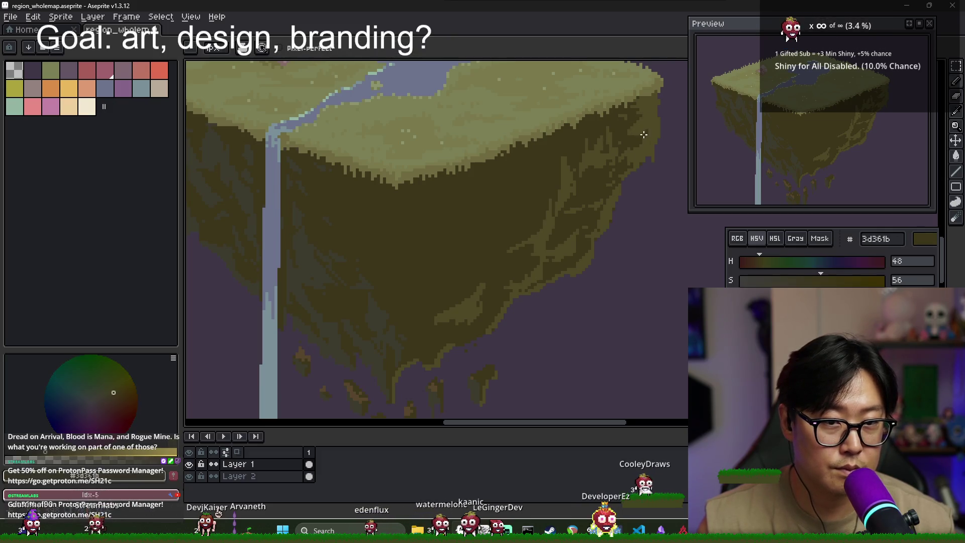
left_click(651, 121, "alt")
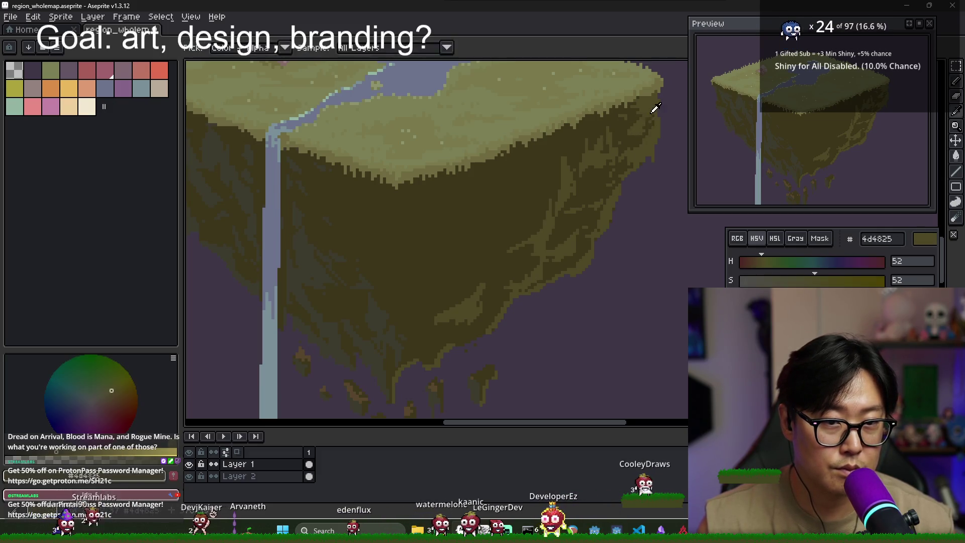
scroll(646, 180, "down", 3)
scroll(645, 180, "down", 1)
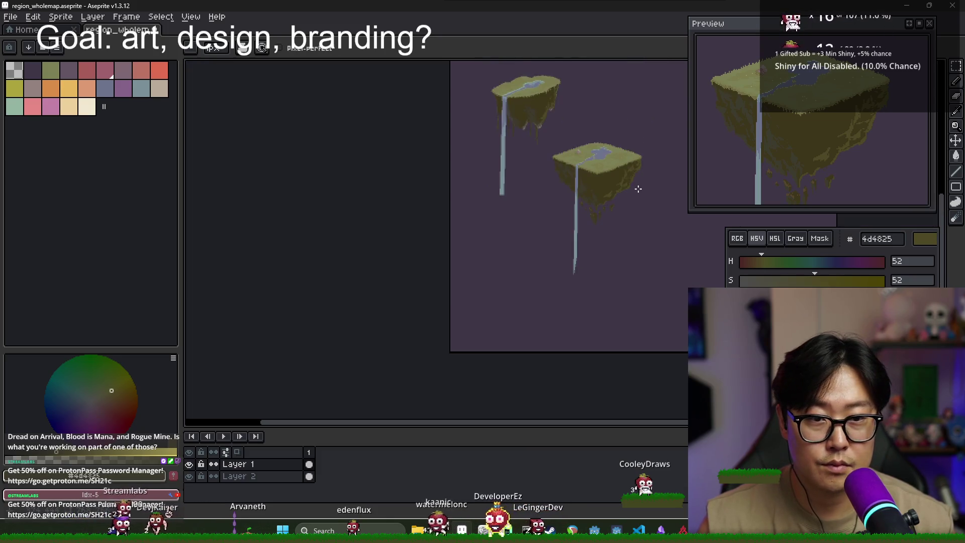
scroll(638, 187, "up", 3)
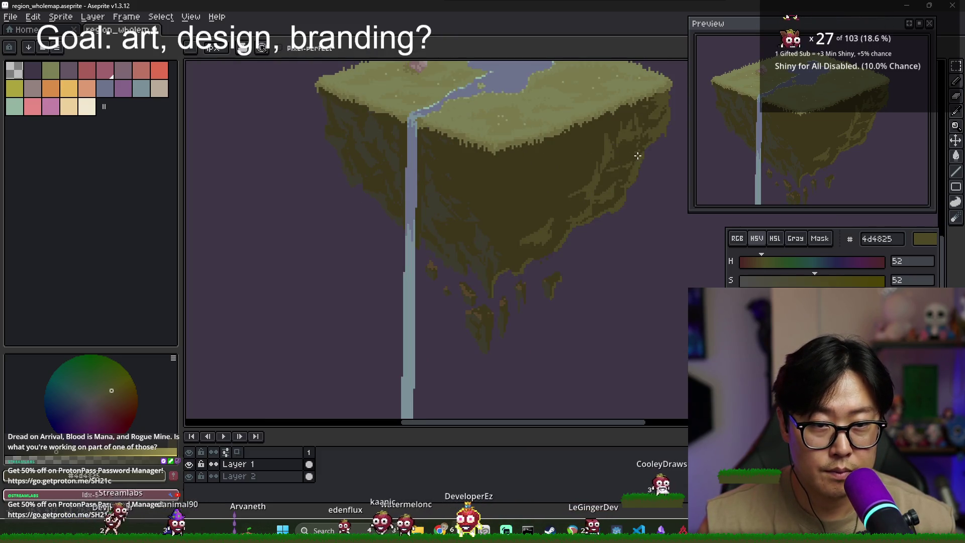
Re-sample several cliff shades, settling on the darker brown 3d361b as the drawing colour
left_click(611, 135, "alt")
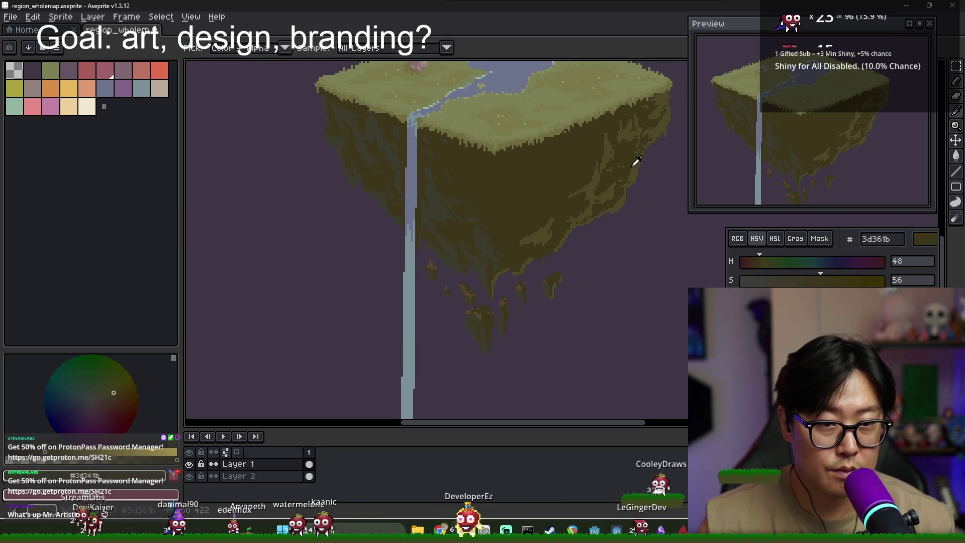
left_click(635, 161, "alt")
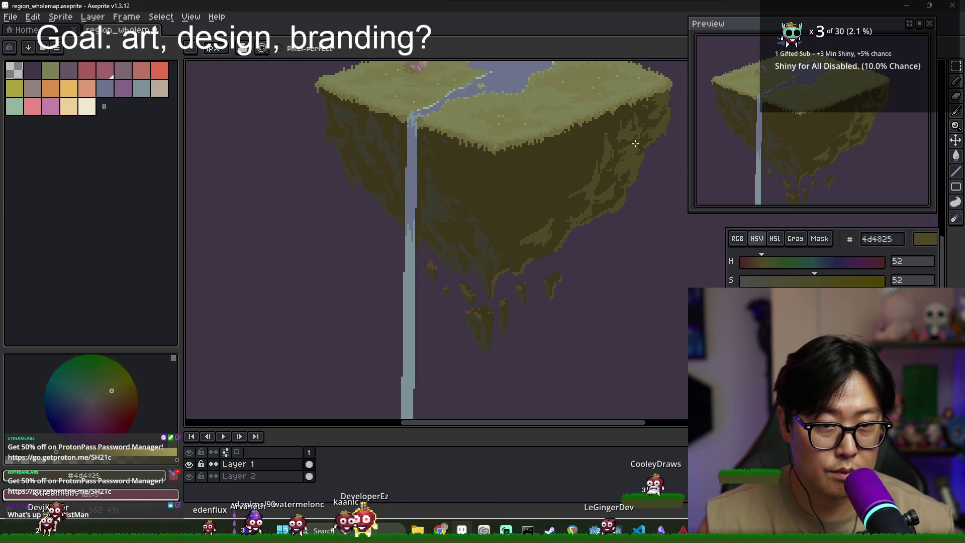
left_click(622, 155, "alt")
left_click(625, 151, "alt")
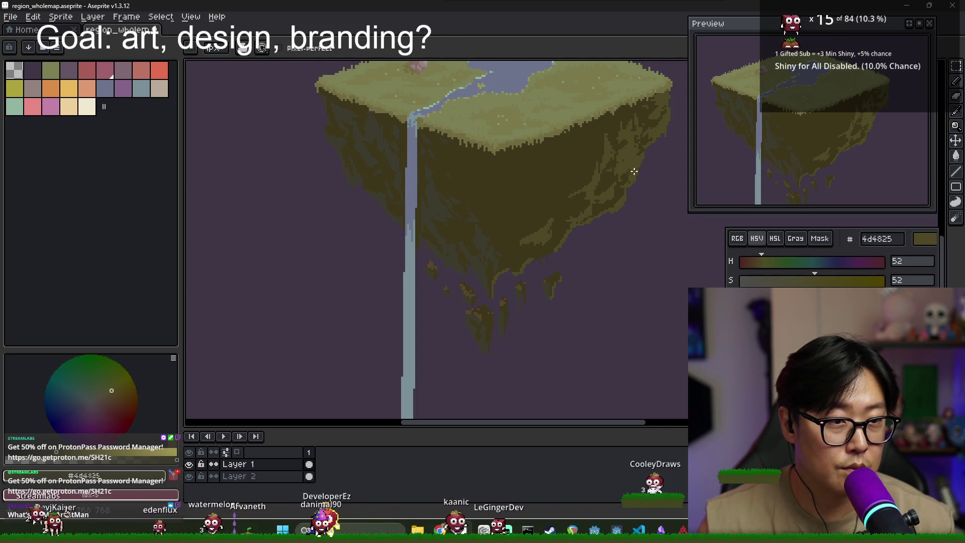
scroll(638, 150, "up", 1)
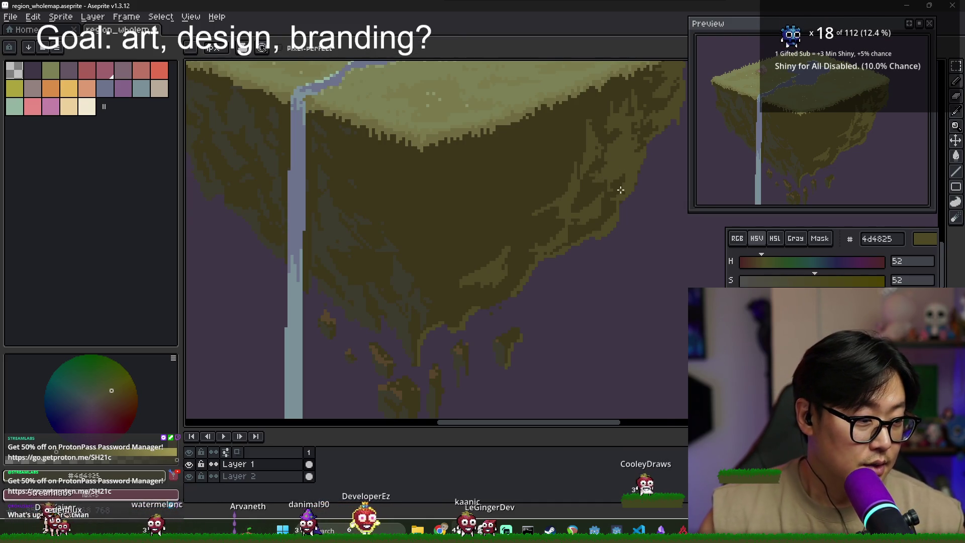
left_click(587, 184, "alt")
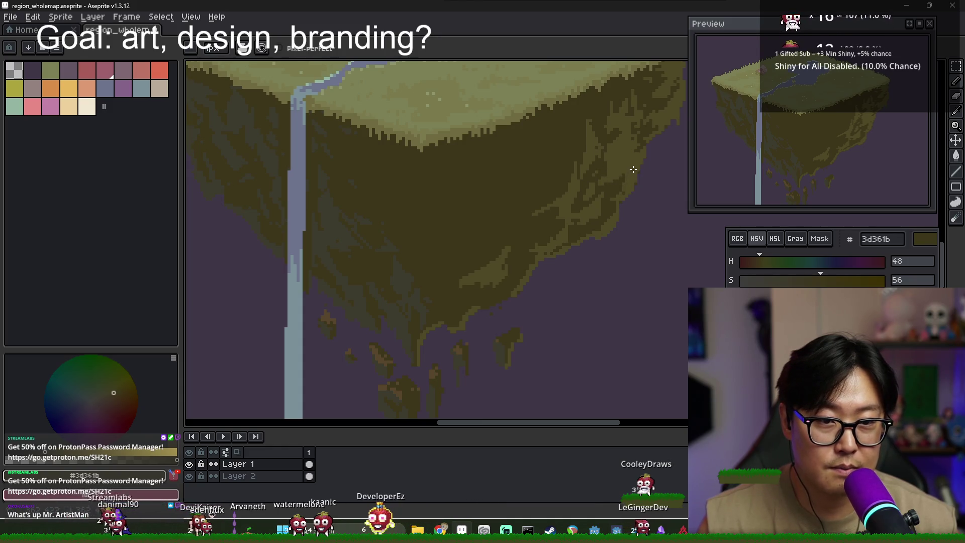
scroll(632, 164, "up", 1)
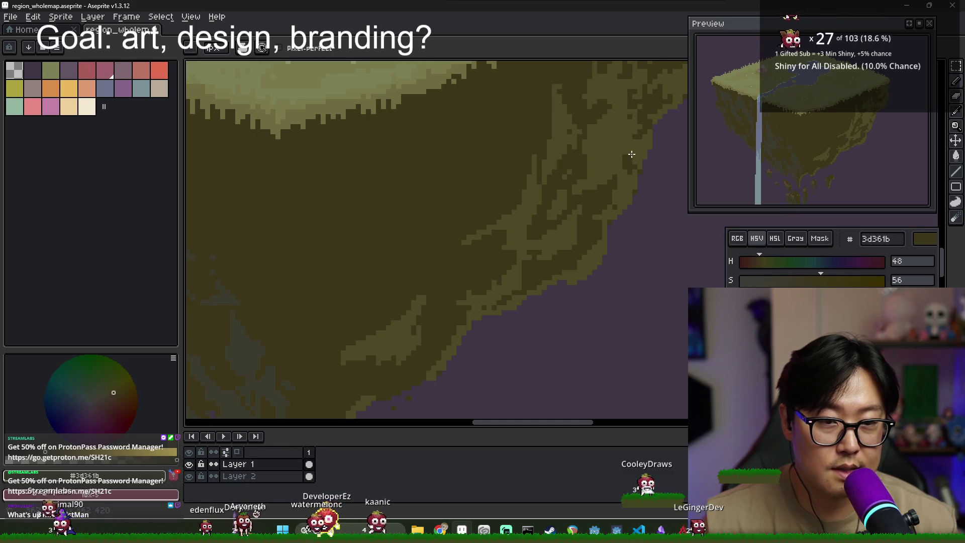
key("alt")
left_click(648, 145, "alt")
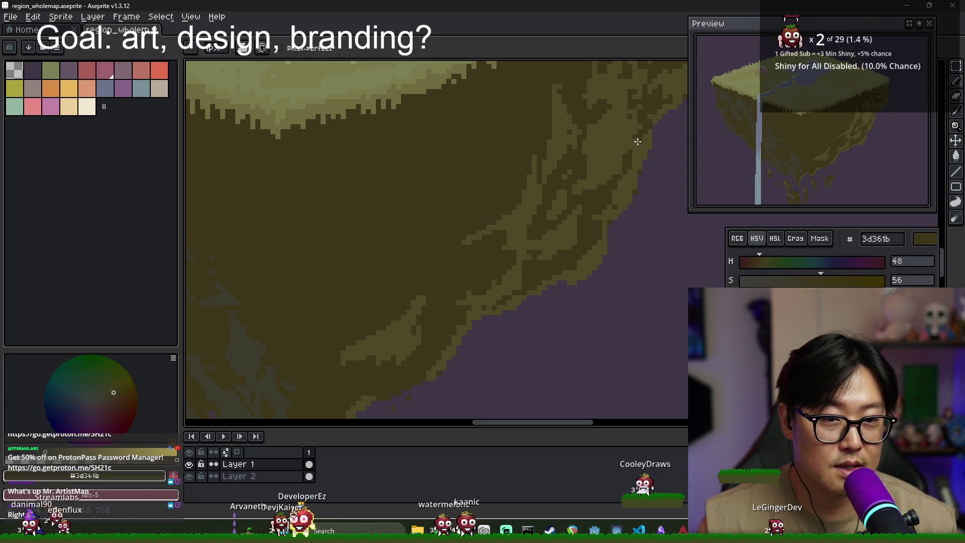
scroll(640, 153, "down", 2)
scroll(636, 156, "up", 2)
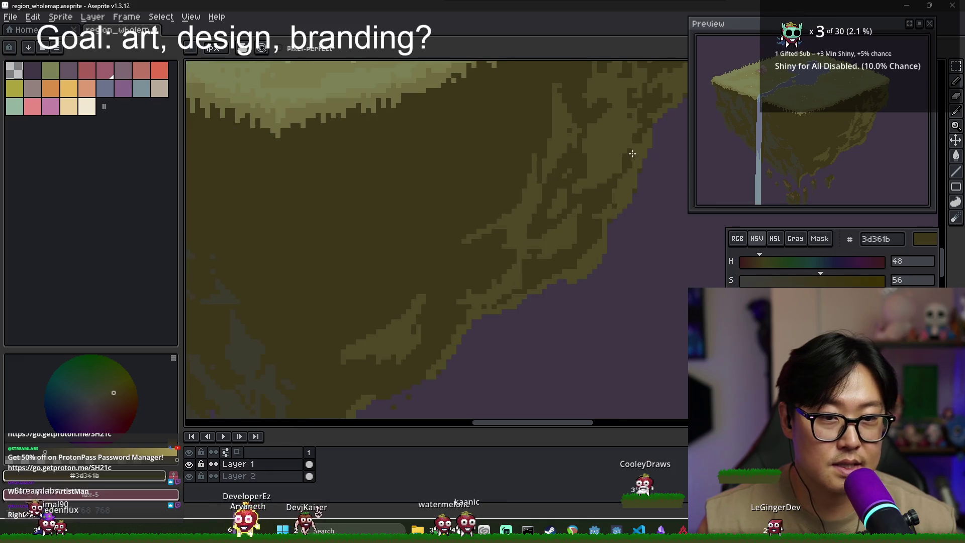
left_click(631, 150, "alt")
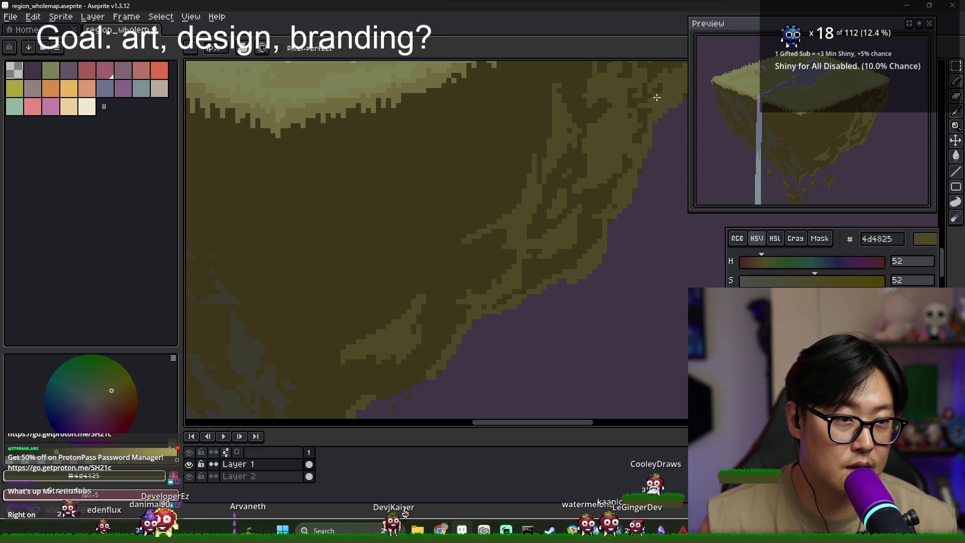
scroll(648, 115, "up", 3)
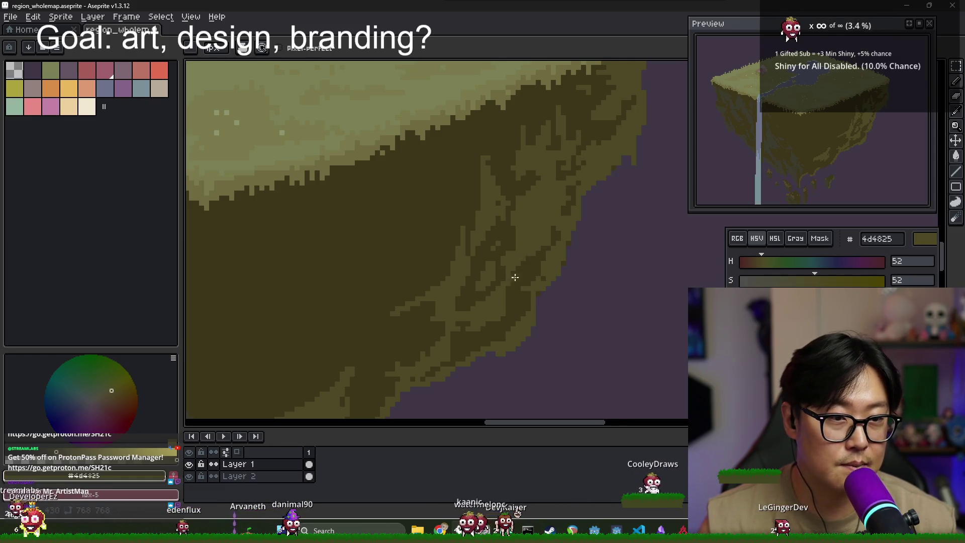
scroll(513, 252, "down", 1)
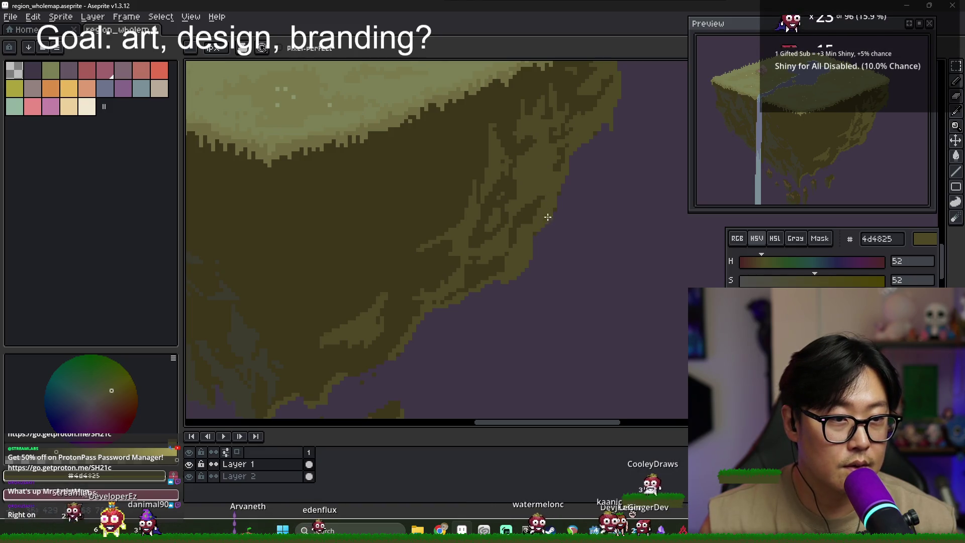
left_click(560, 164, "alt")
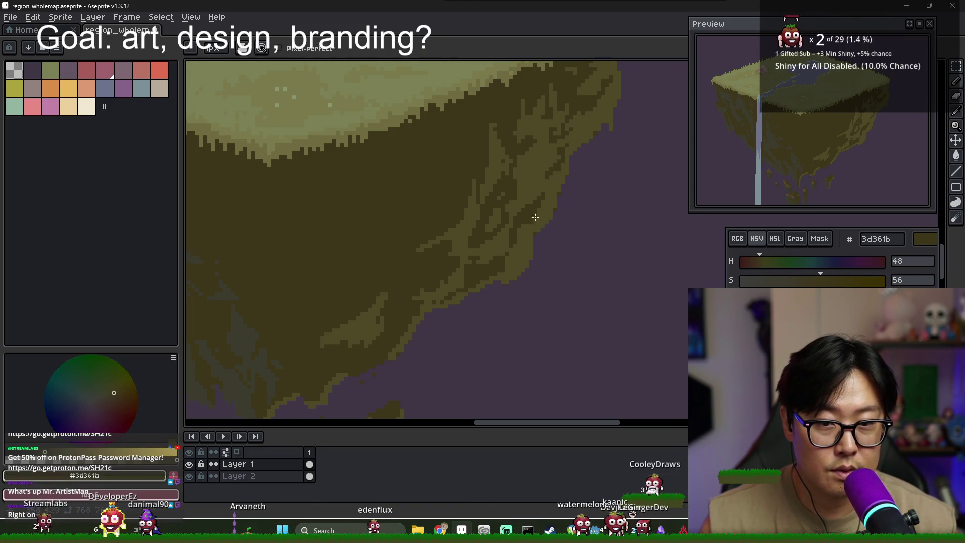
scroll(534, 205, "down", 4)
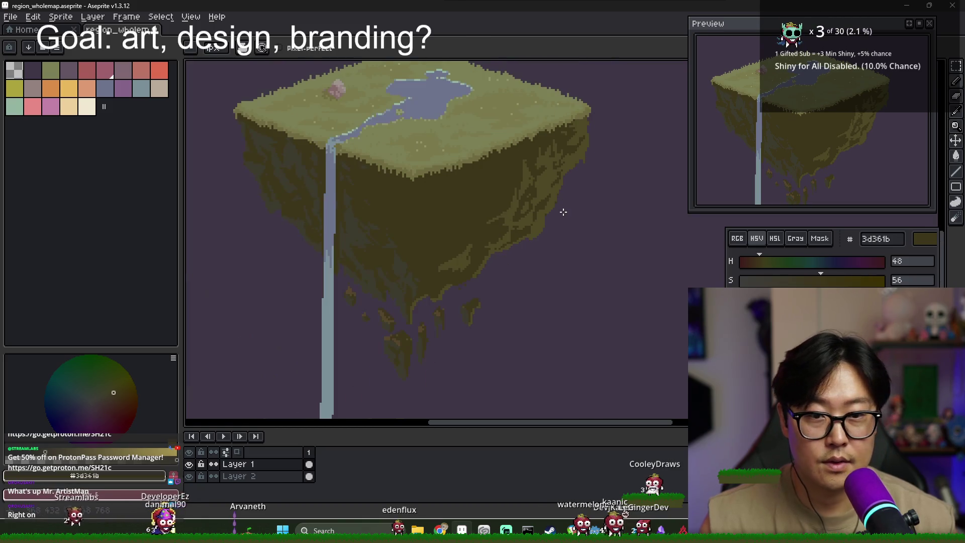
Eyedrop cliff browns 4d4825 and 3d361b, settling on the muted grey-brown 3d3b2d
scroll(532, 205, "up", 4)
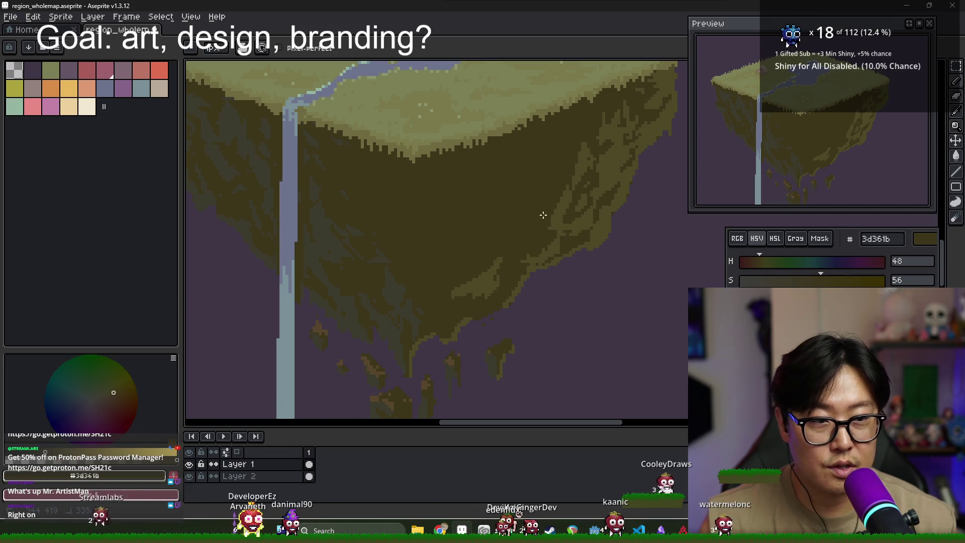
left_click(529, 238, "alt")
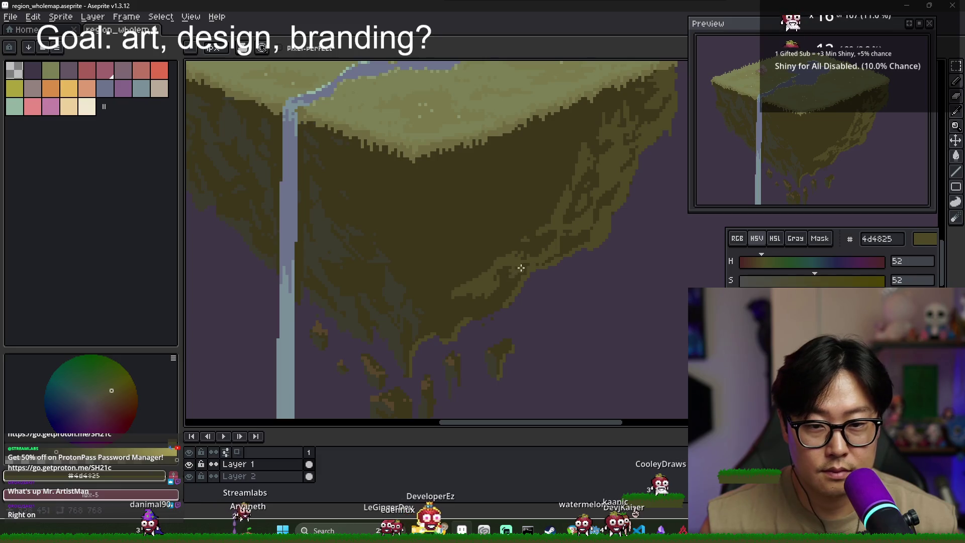
scroll(505, 282, "down", 2)
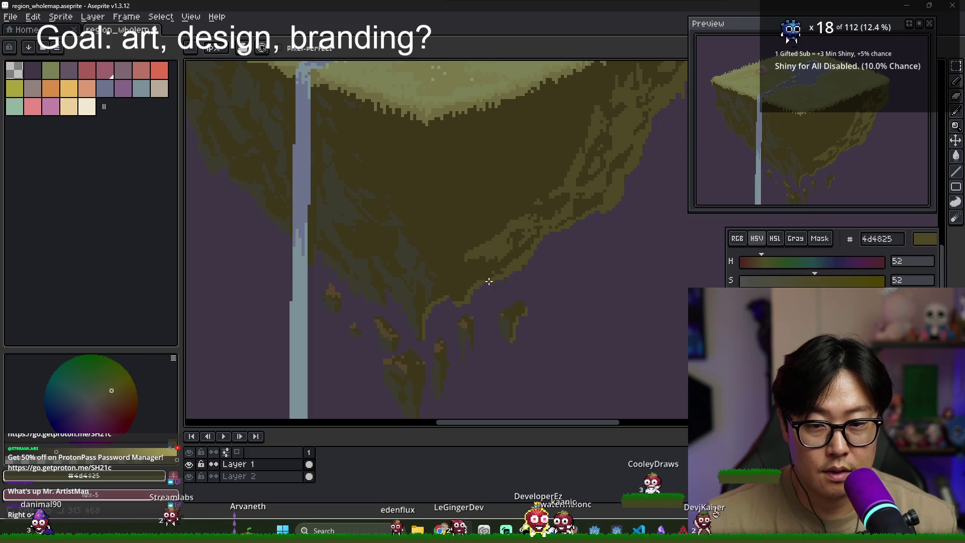
scroll(553, 254, "down", 2)
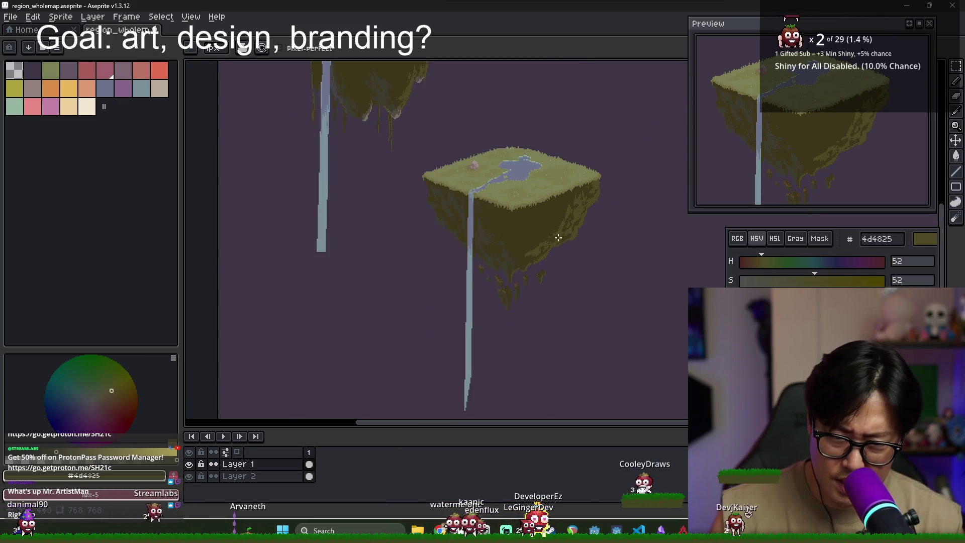
scroll(568, 221, "up", 3)
left_click(563, 206, "alt")
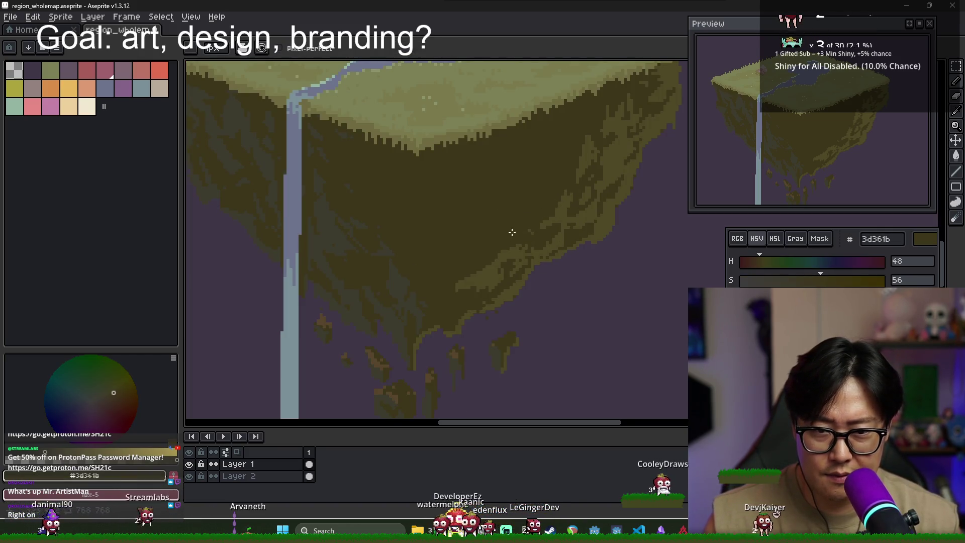
left_click(425, 215, "alt")
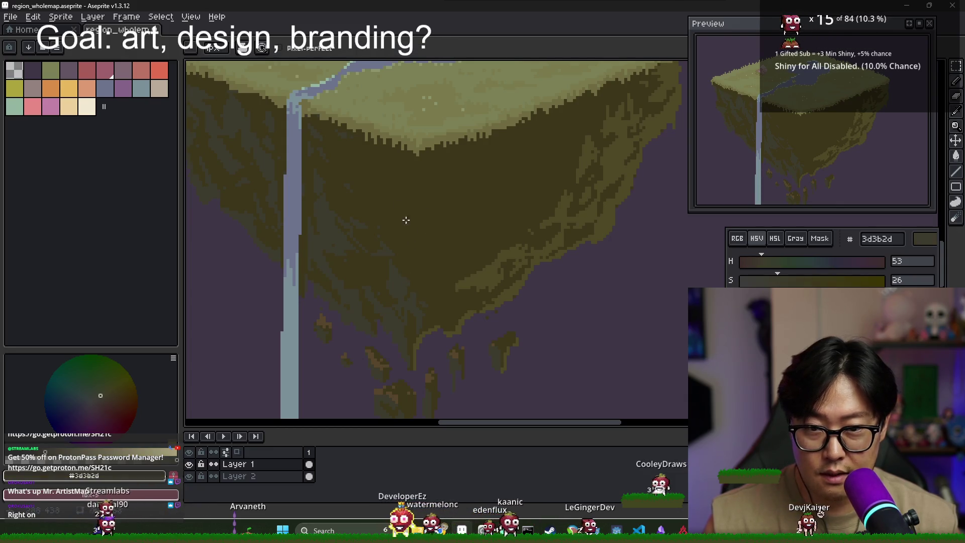
scroll(405, 216, "down", 1)
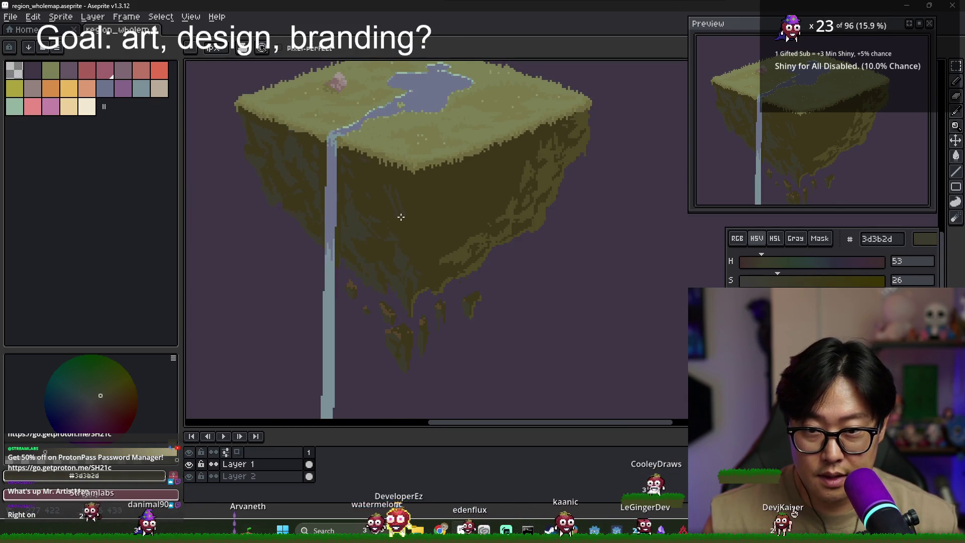
Toggle between Paint Bucket and Pencil while sampling the olive and deeper cliff browns
key("g")
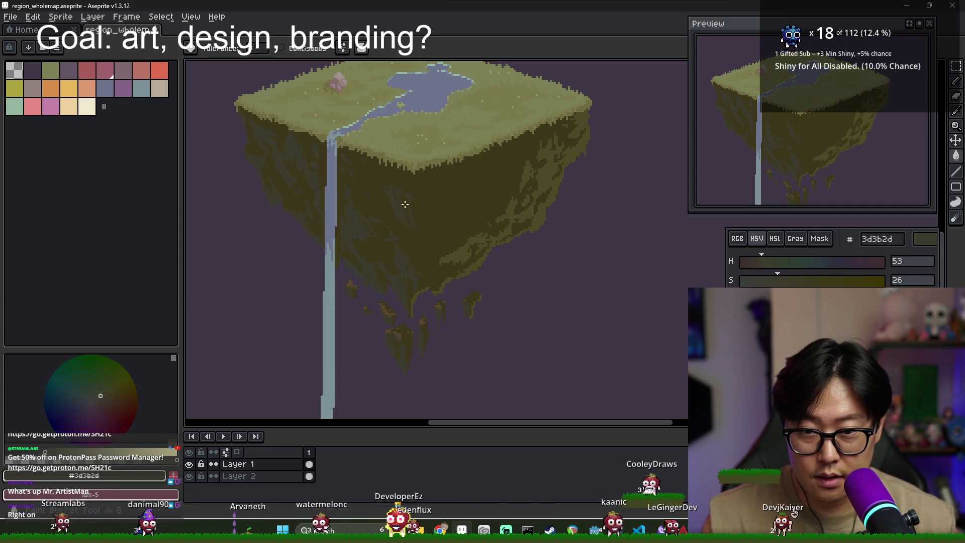
scroll(403, 217, "up", 3)
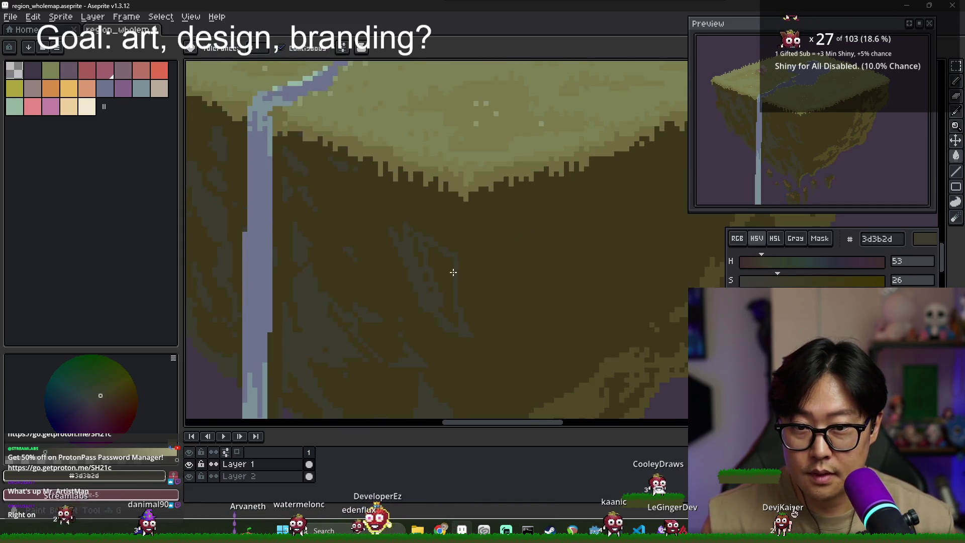
key("b")
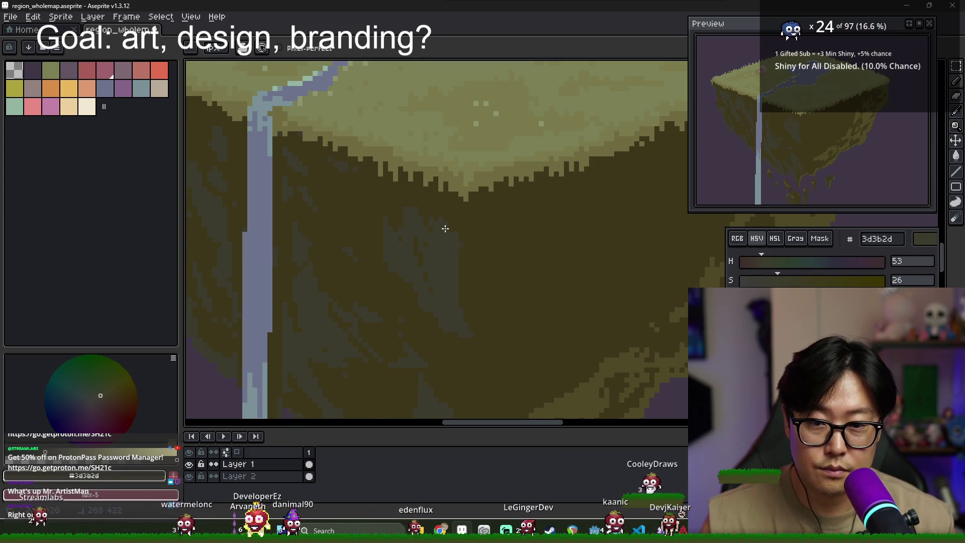
left_click(480, 251, "alt")
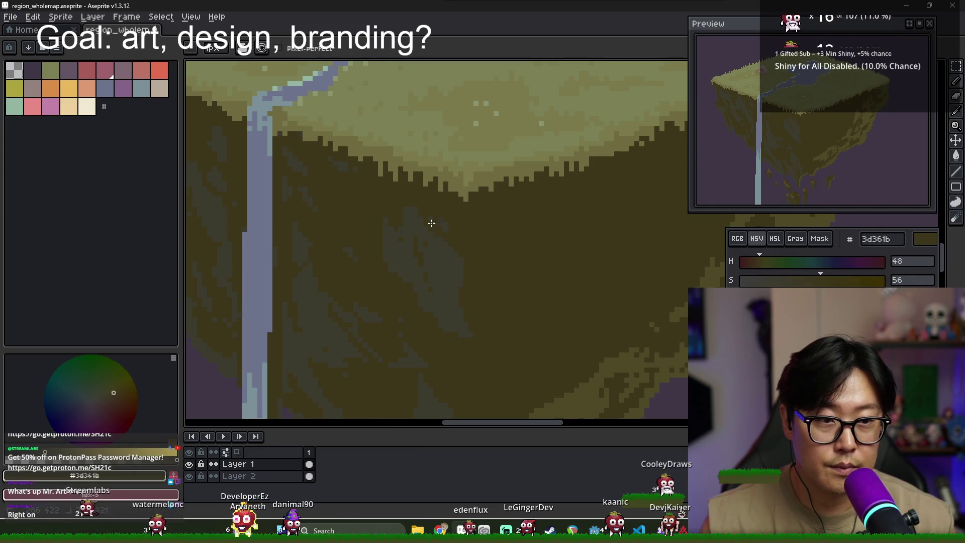
scroll(322, 236, "down", 3)
left_click(311, 217, "alt")
scroll(322, 241, "up", 3)
key("g")
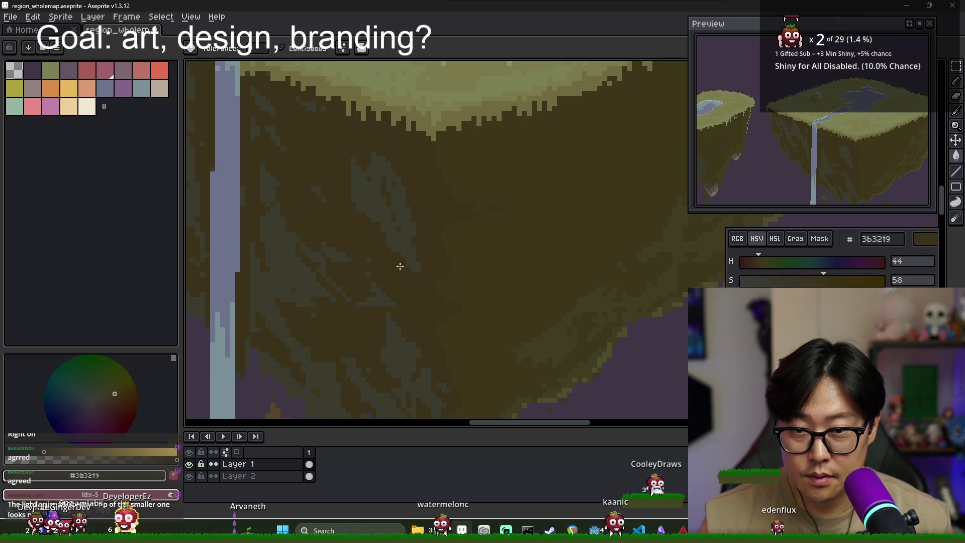
Centre the waterfall and cliff in view, then sample its grey-brown and darker brown shading
scroll(400, 266, "down", 2)
scroll(422, 269, "up", 2)
left_click_drag(385, 261, 406, 236)
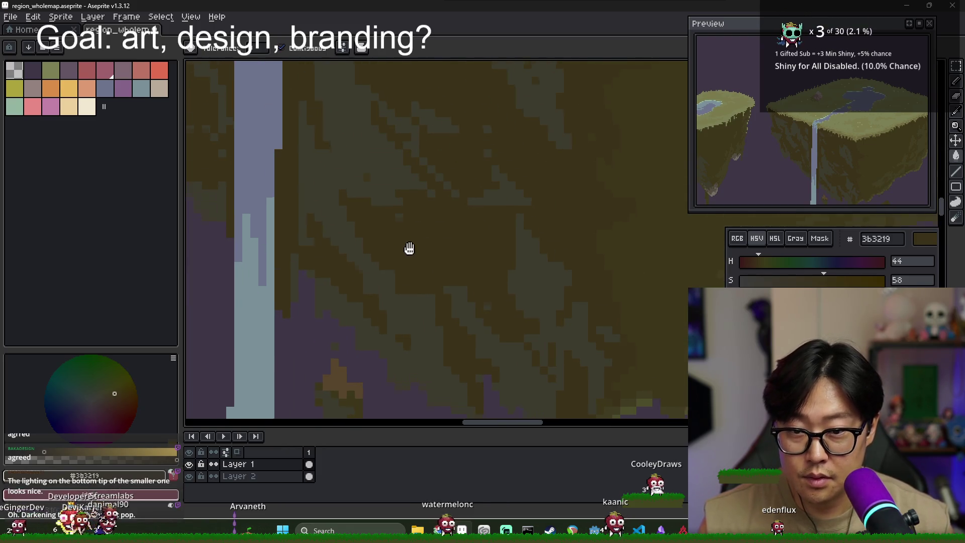
scroll(348, 217, "down", 1)
left_click_drag(275, 121, 346, 234)
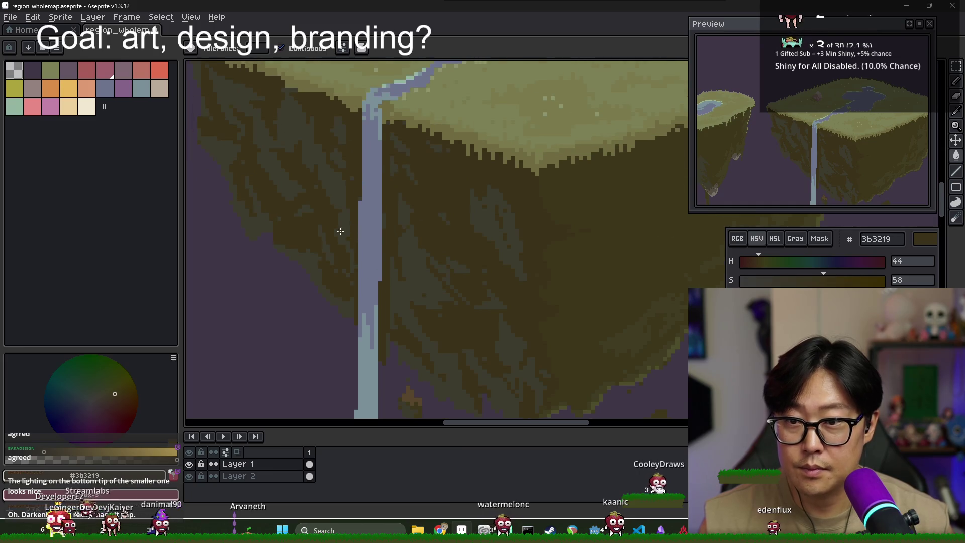
scroll(209, 143, "up", 3)
scroll(351, 190, "down", 3)
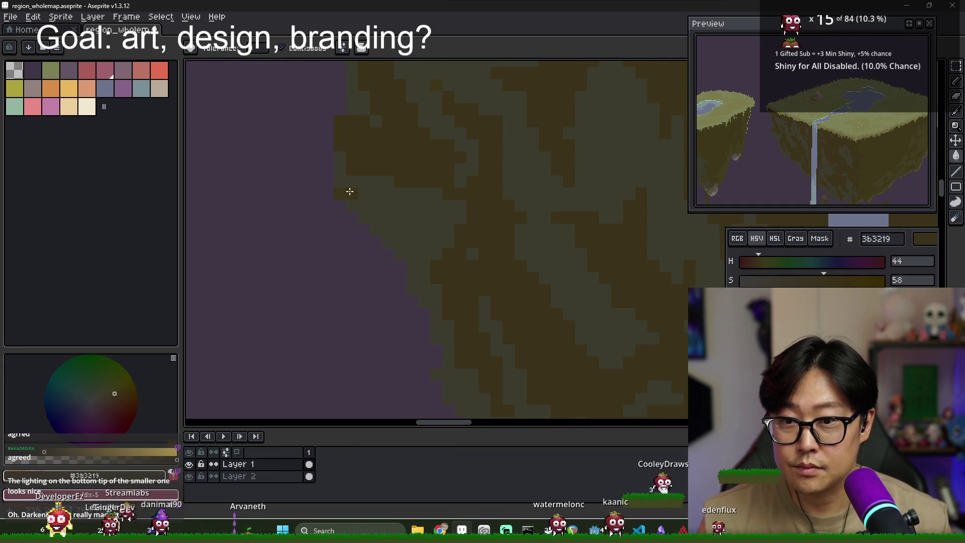
scroll(360, 127, "down", 2)
scroll(427, 224, "up", 1)
left_click_drag(427, 224, 365, 203)
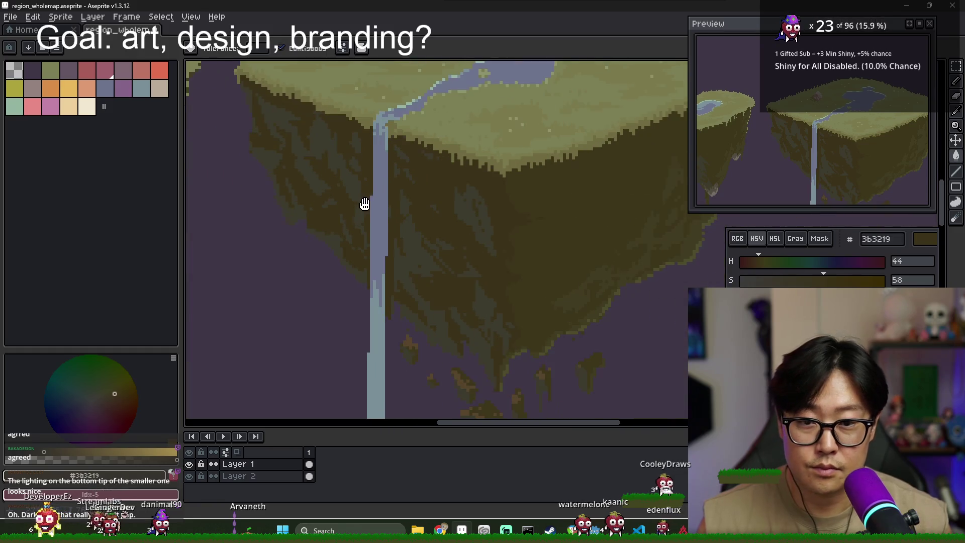
left_click_drag(471, 214, 463, 209)
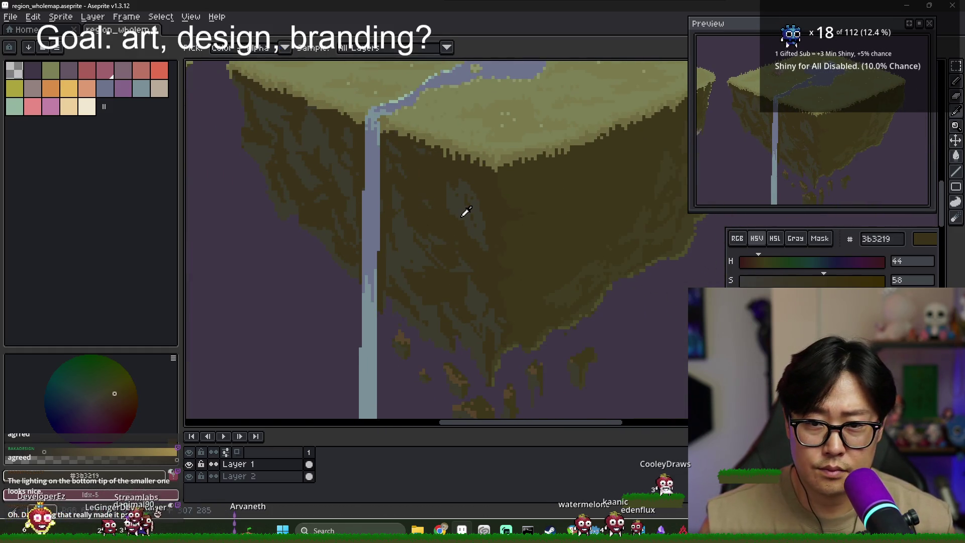
left_click(463, 209, "alt")
left_click(461, 231, "alt")
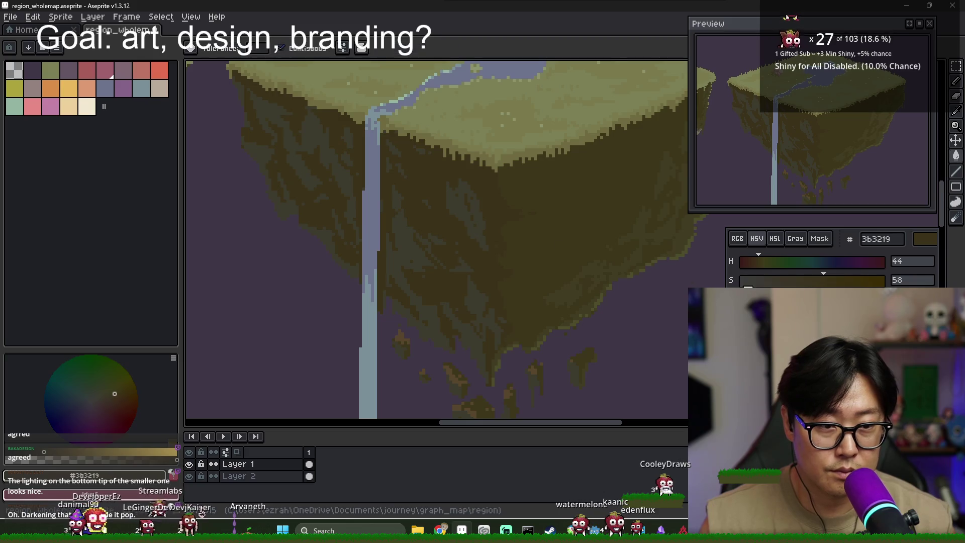
Re-sample the grey-brown cliff shading until the colour is the darker muted olive 38372b
left_click(467, 222, "alt")
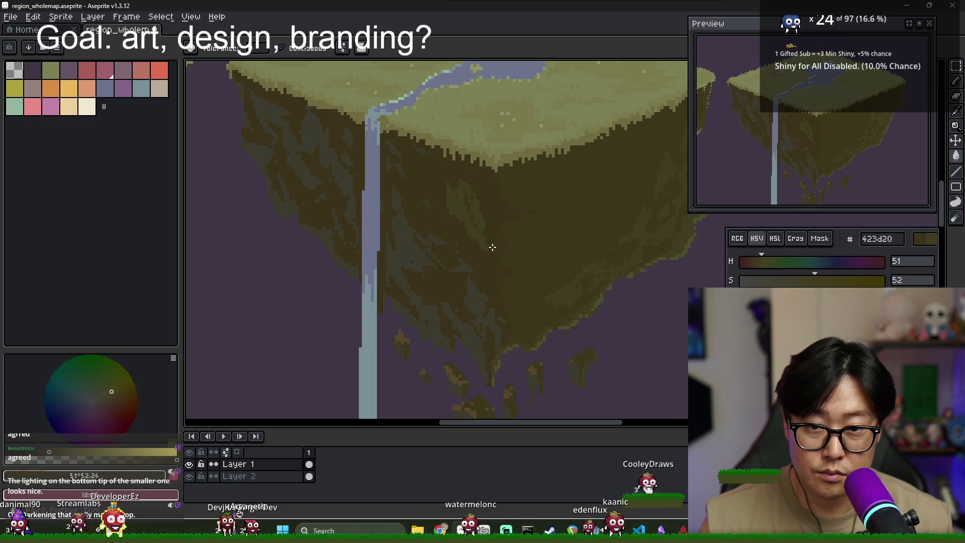
left_click(465, 204, "alt")
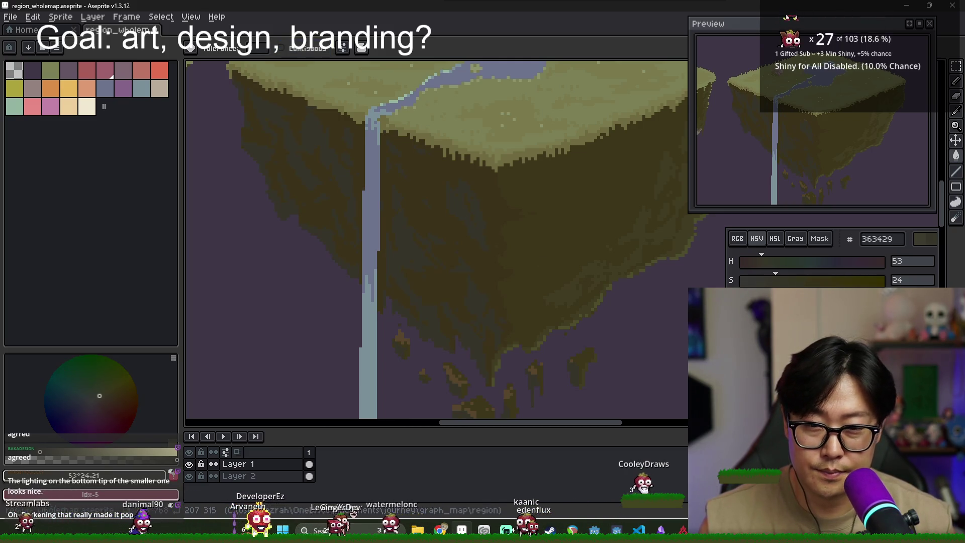
left_click(471, 215, "alt")
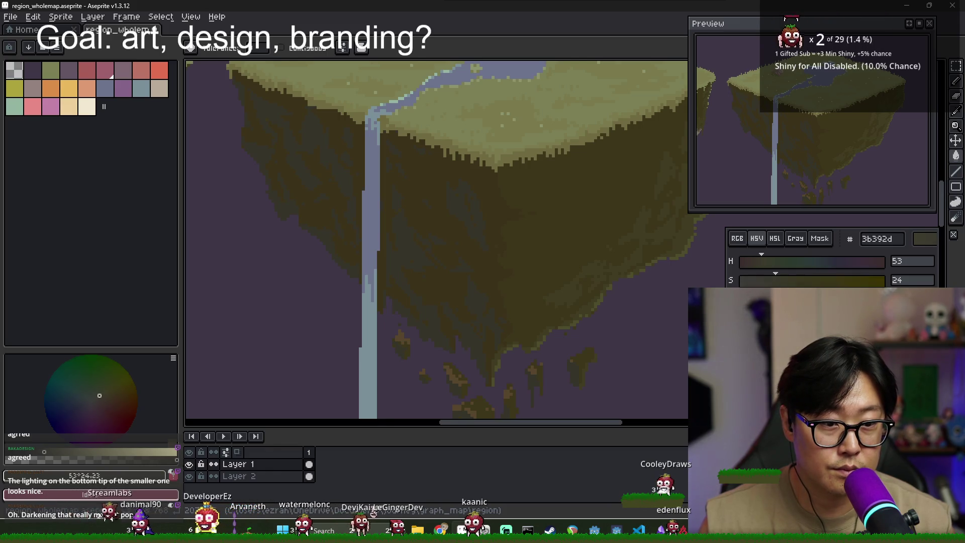
left_click(497, 276, "alt")
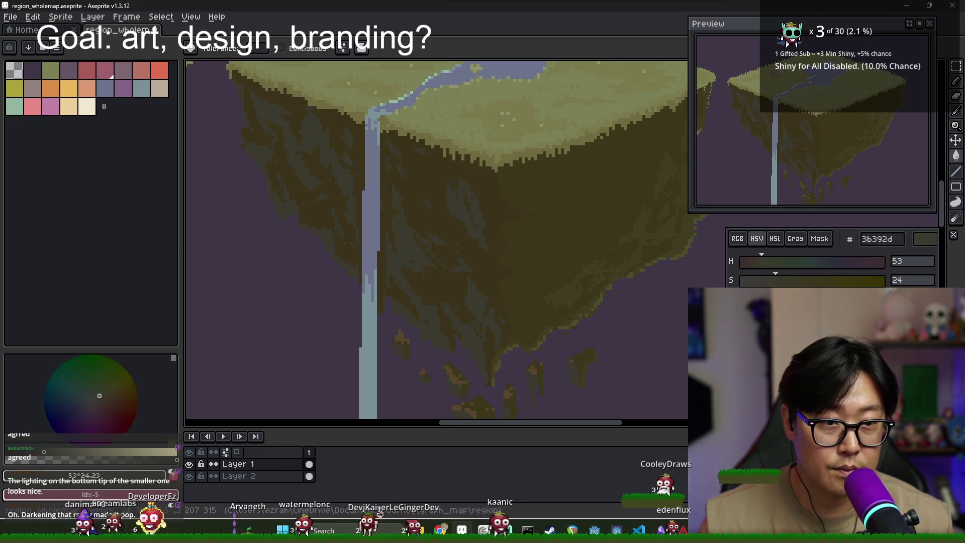
scroll(498, 251, "right", 3)
left_click(497, 251, "alt")
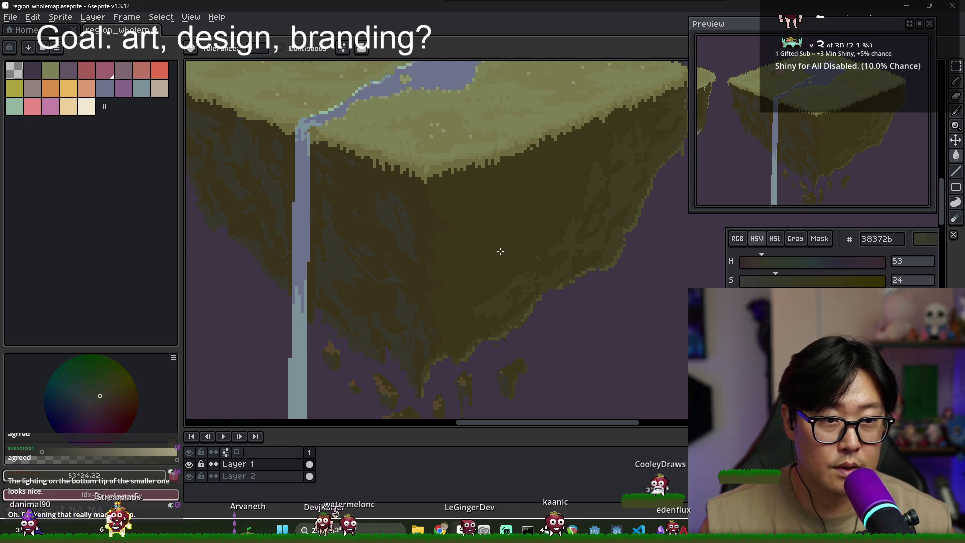
Pick the cliff olive 3d361b with the Pencil active and bring the island's underside into view
left_click(448, 209, "alt")
key("b")
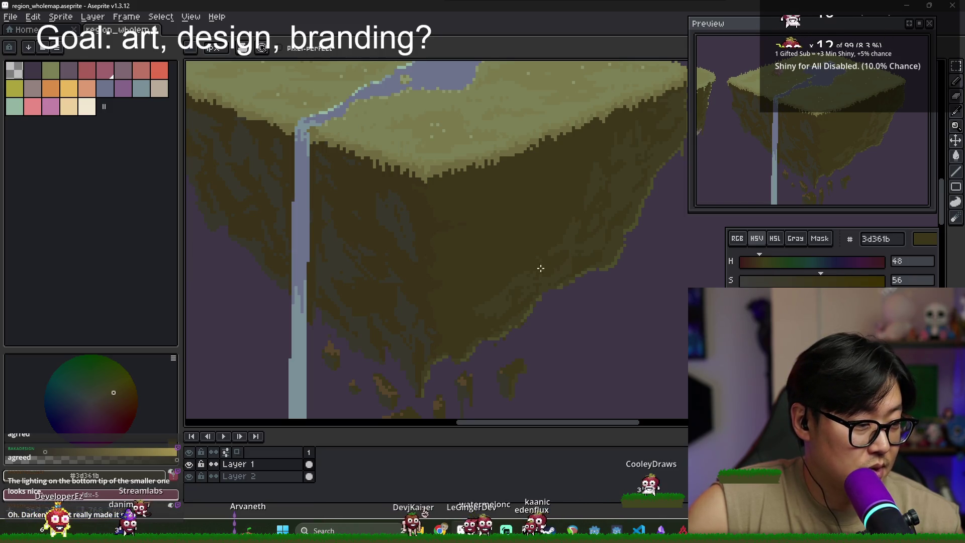
mouse_move(834, 145)
left_mouse_down()
mouse_move(830, 160)
mouse_move(819, 135)
left_mouse_up()
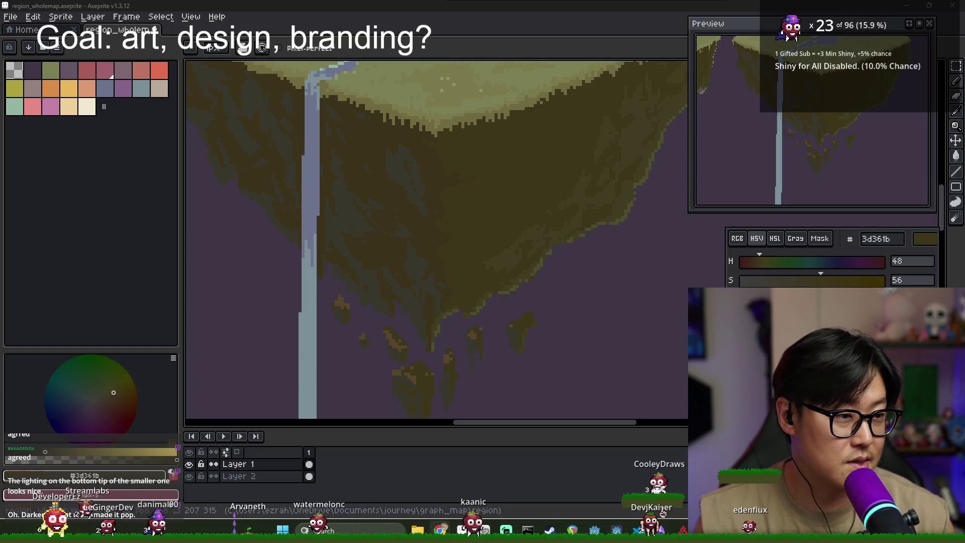
scroll(645, 263, "down", 3)
scroll(644, 262, "up", 2)
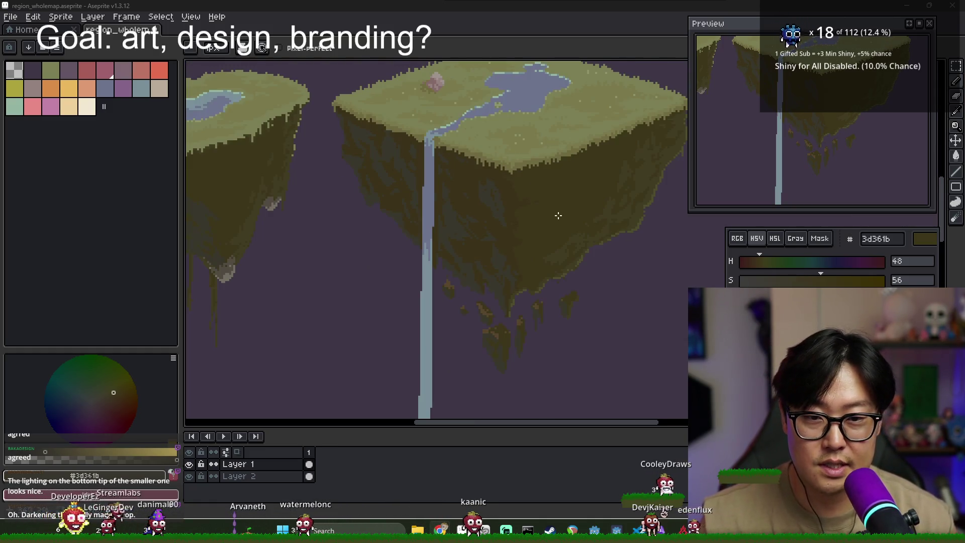
scroll(568, 215, "up", 3)
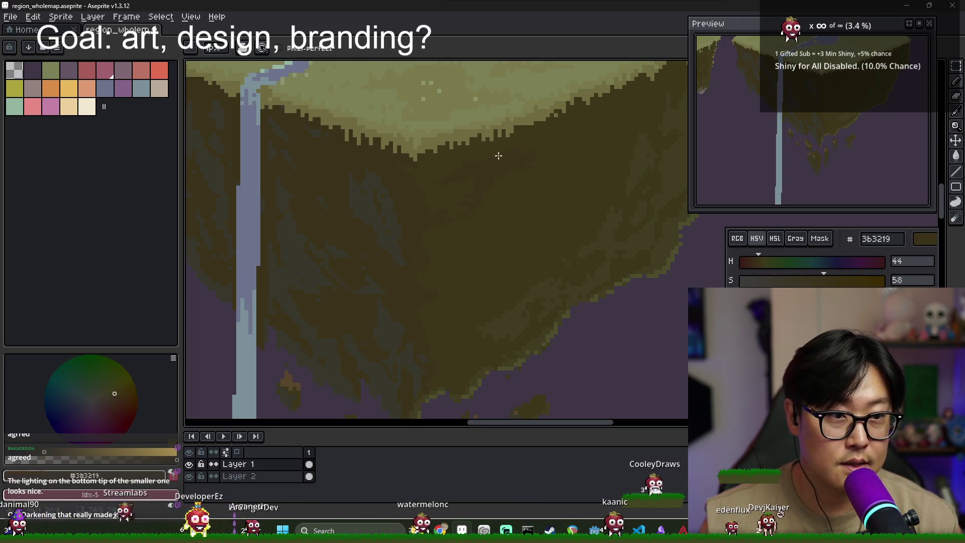
With the Paint Bucket active, alternately sample the two cliff browns, ending on deep shadow brown 3b3219
scroll(462, 151, "up", 1)
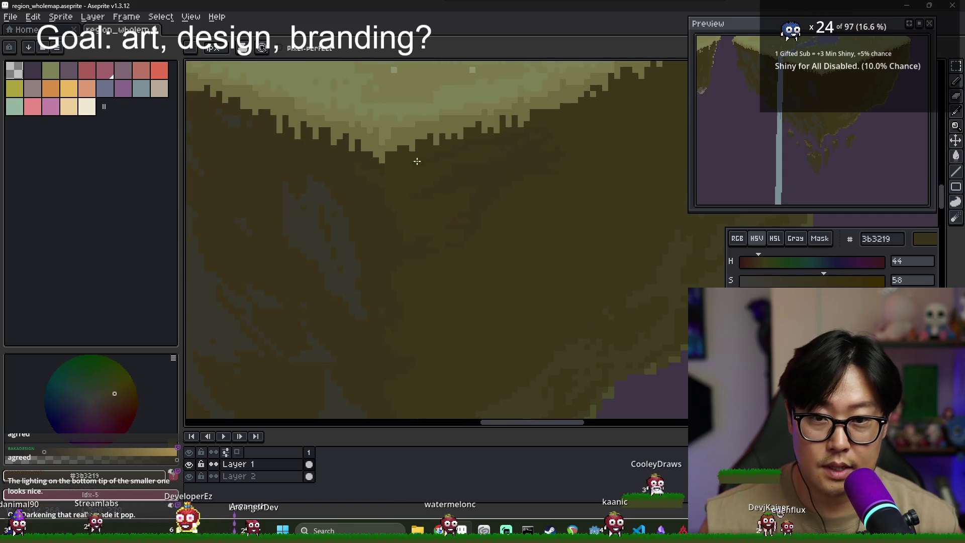
scroll(446, 159, "right", 3)
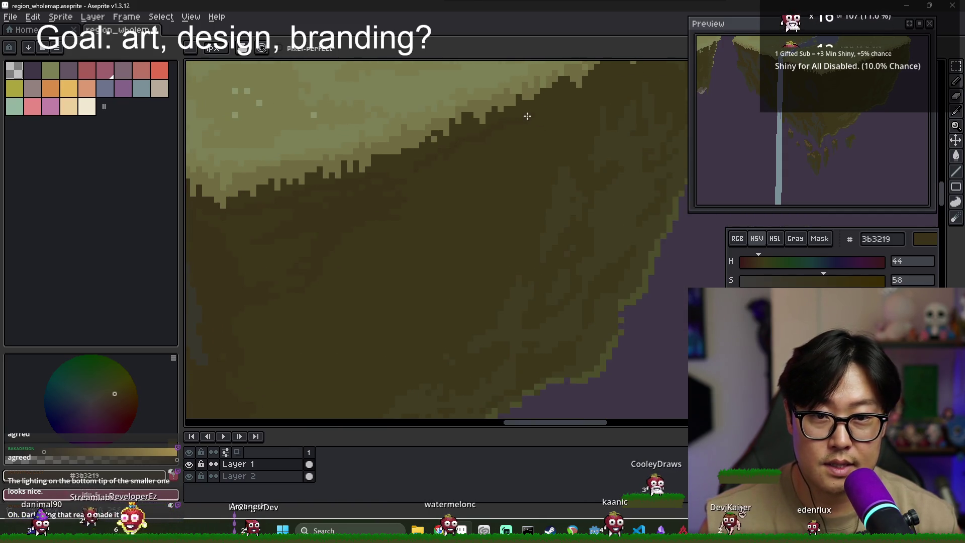
key("g")
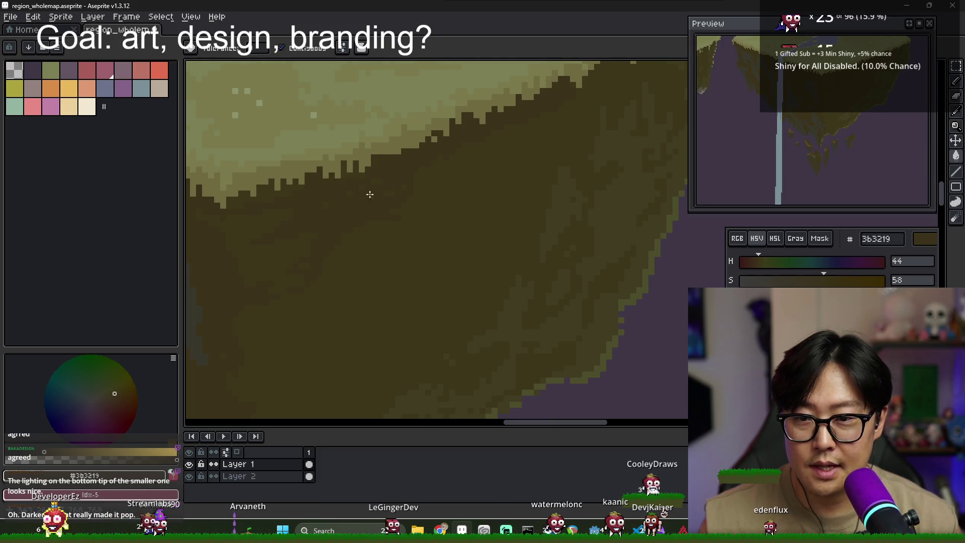
scroll(371, 191, "left", 3)
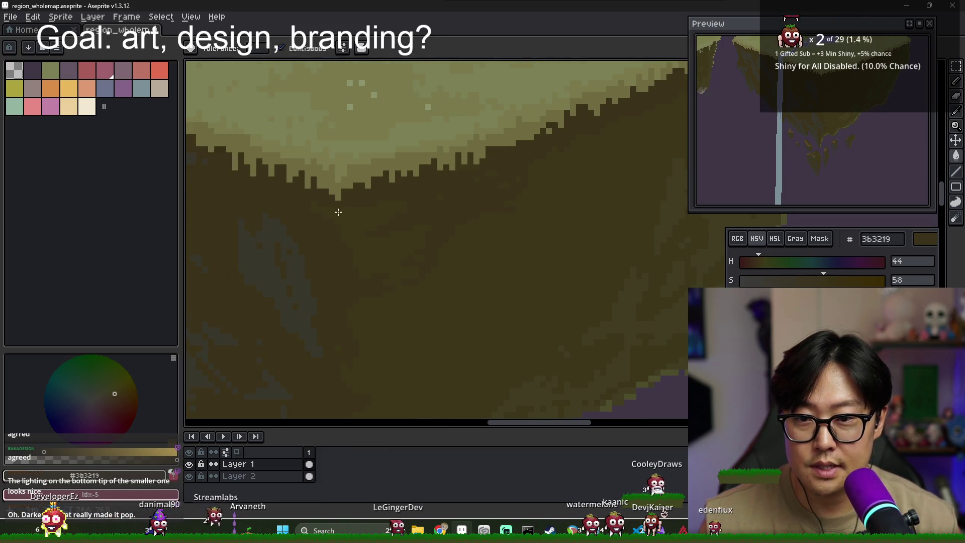
left_click_drag(365, 213, 333, 184)
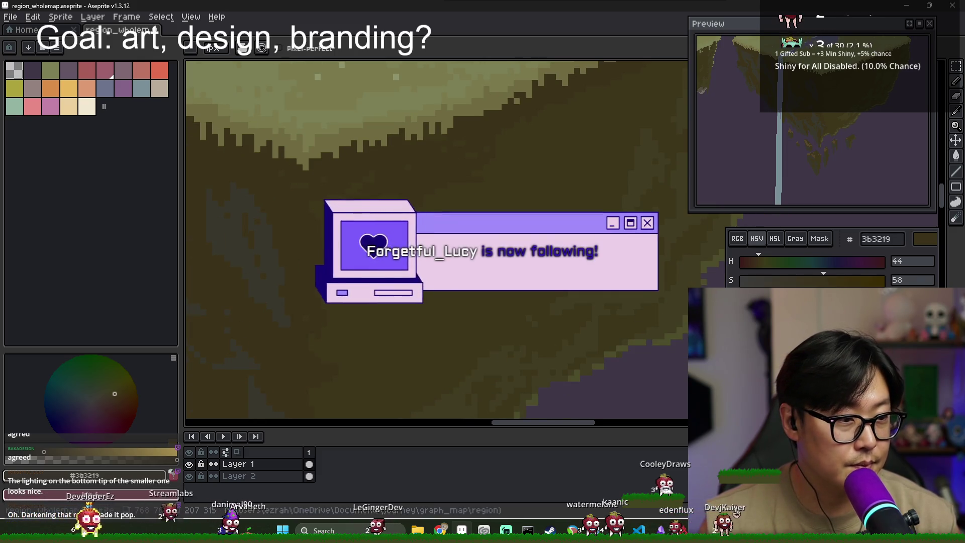
left_click(367, 186, "alt")
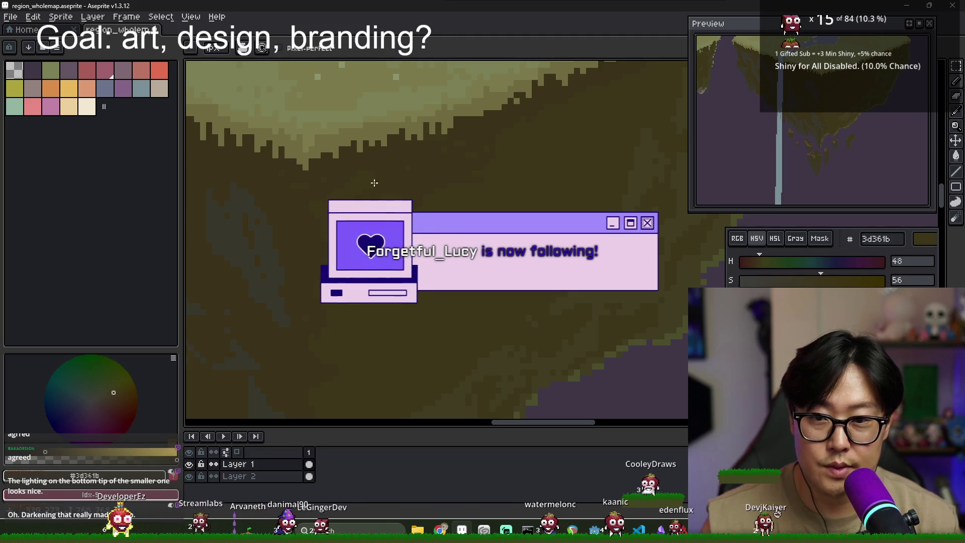
left_click(309, 199, "alt")
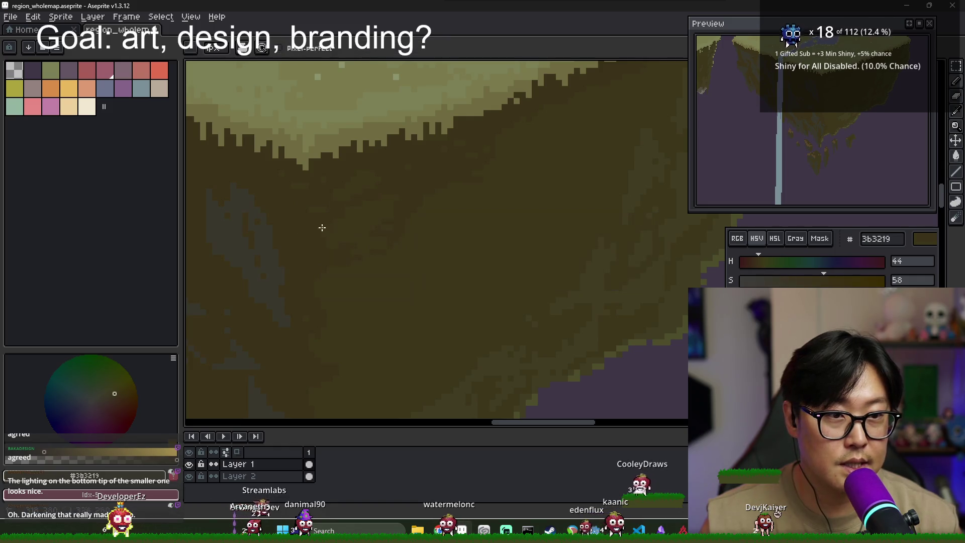
left_click(351, 250, "alt")
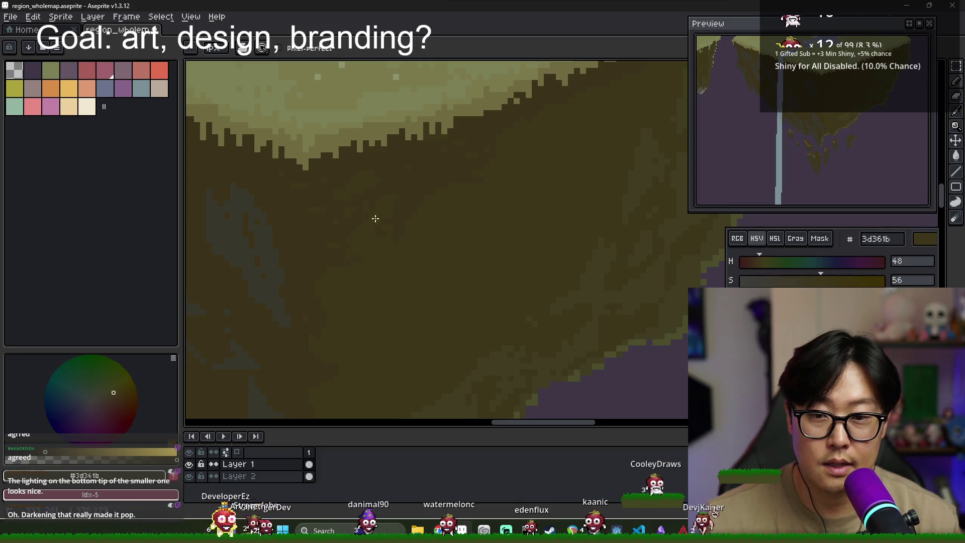
left_click(484, 162, "alt")
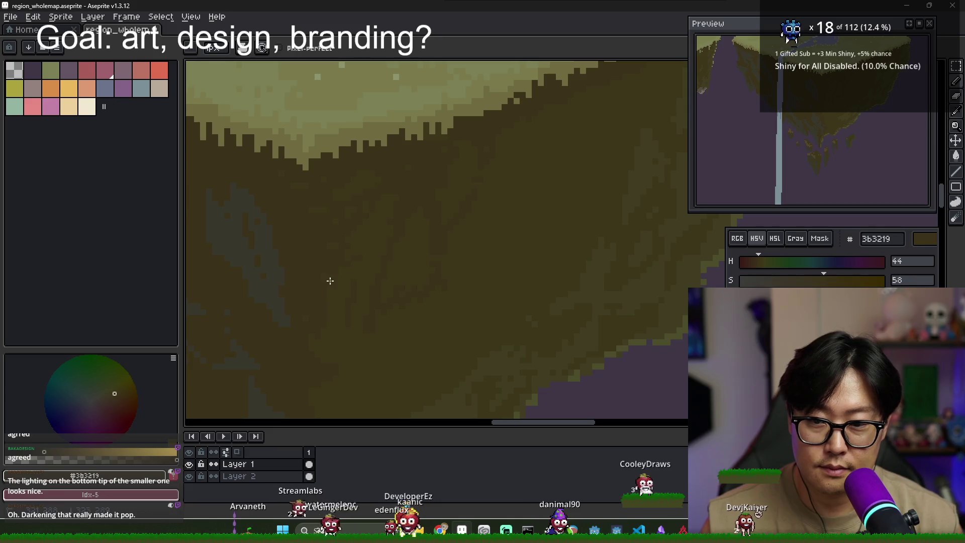
scroll(321, 214, "down", 3)
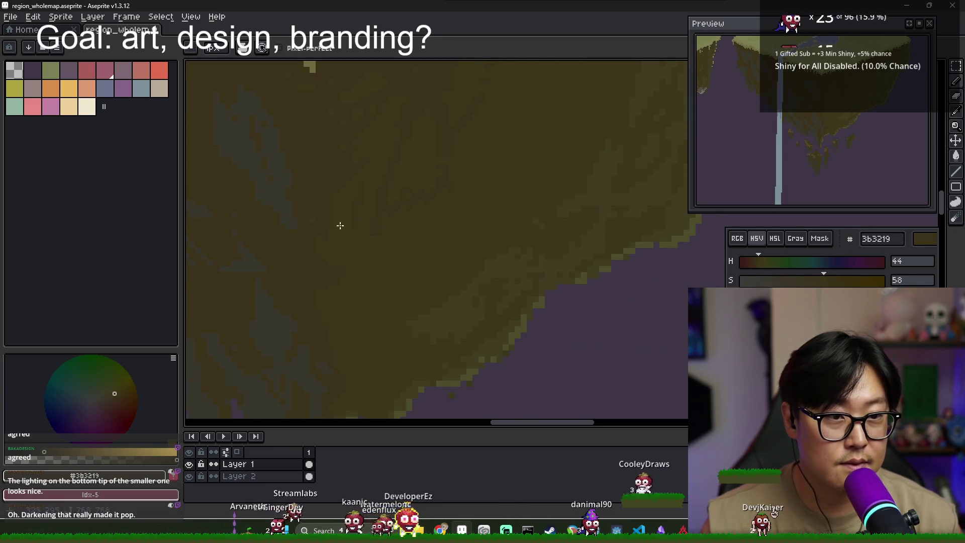
Return to the Pencil and re-sample the underside brown 3d361b
scroll(372, 228, "down", 1)
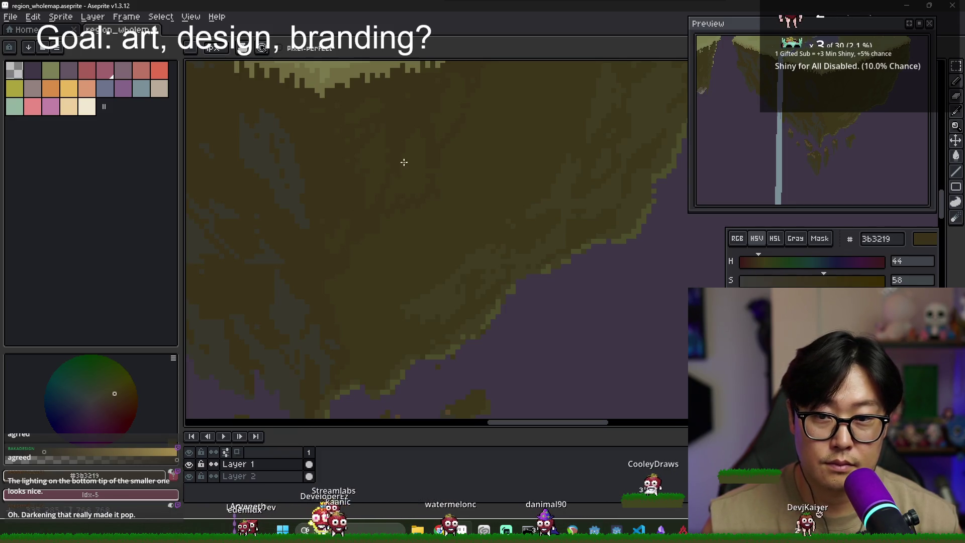
key("g")
key("b")
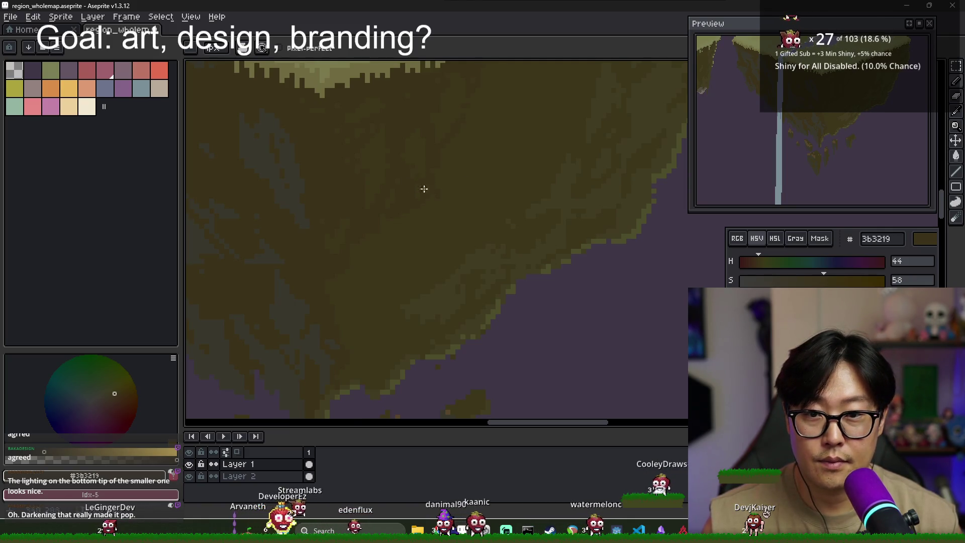
scroll(352, 271, "down", 3)
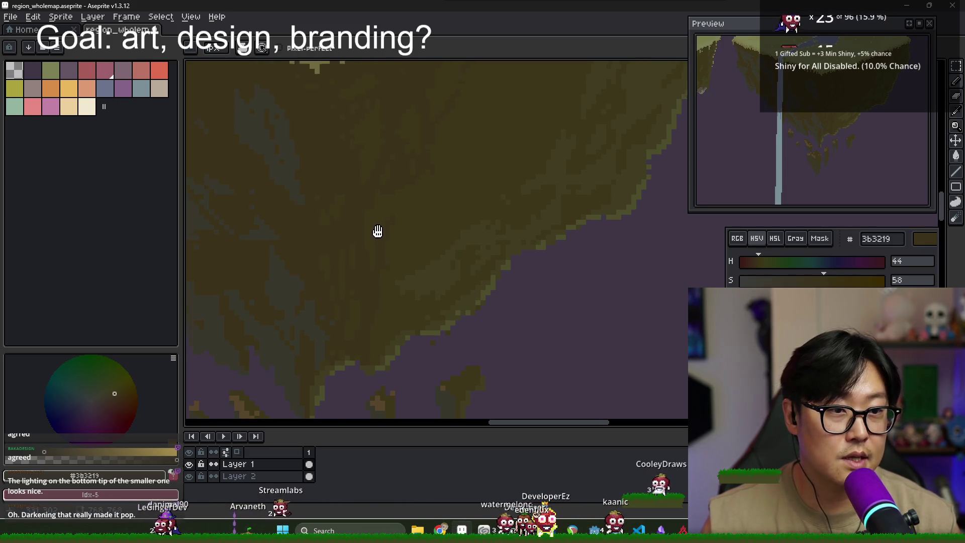
scroll(384, 151, "down", 2)
left_click(429, 135, "alt")
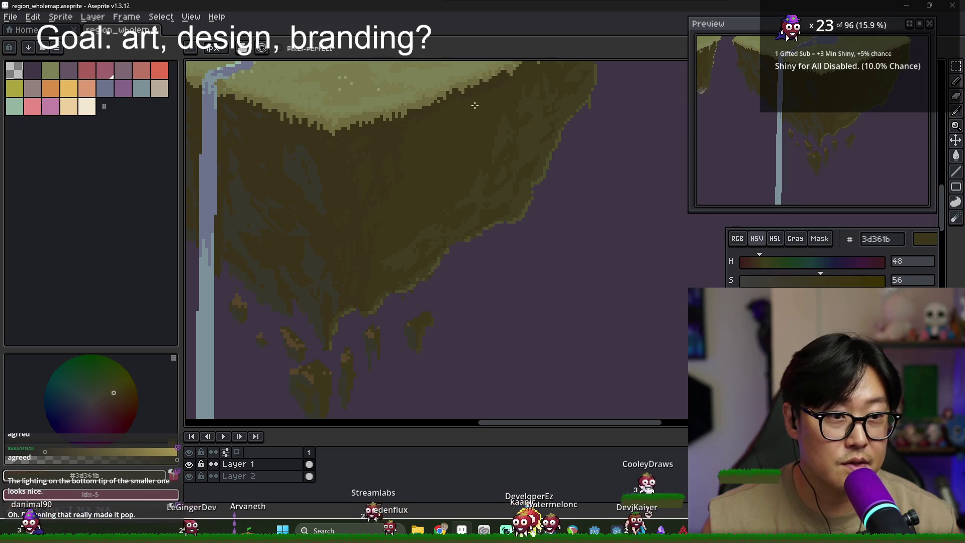
scroll(446, 147, "down", 1)
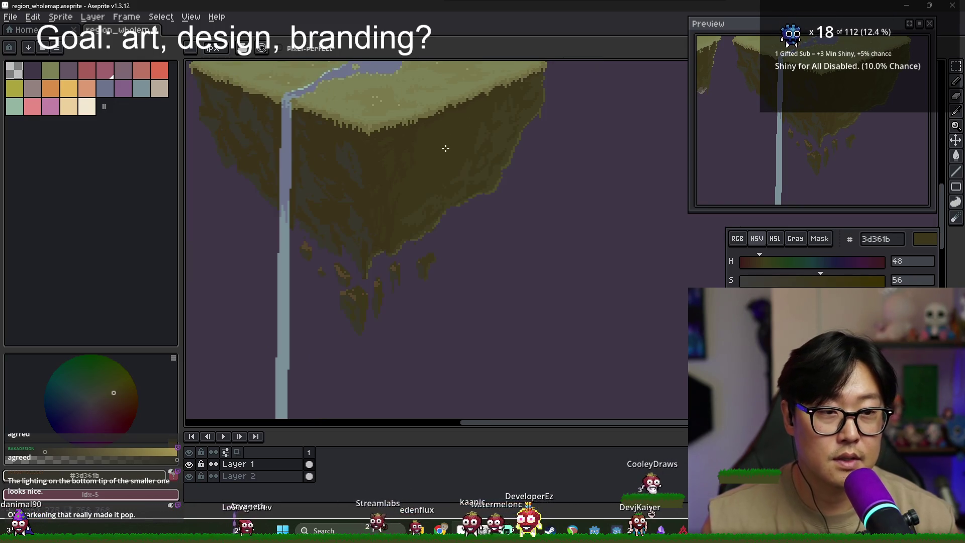
Alternate eyedropping 3b3219 and 3d361b around the cliff edge, ending on 3b3219
scroll(424, 164, "up", 2)
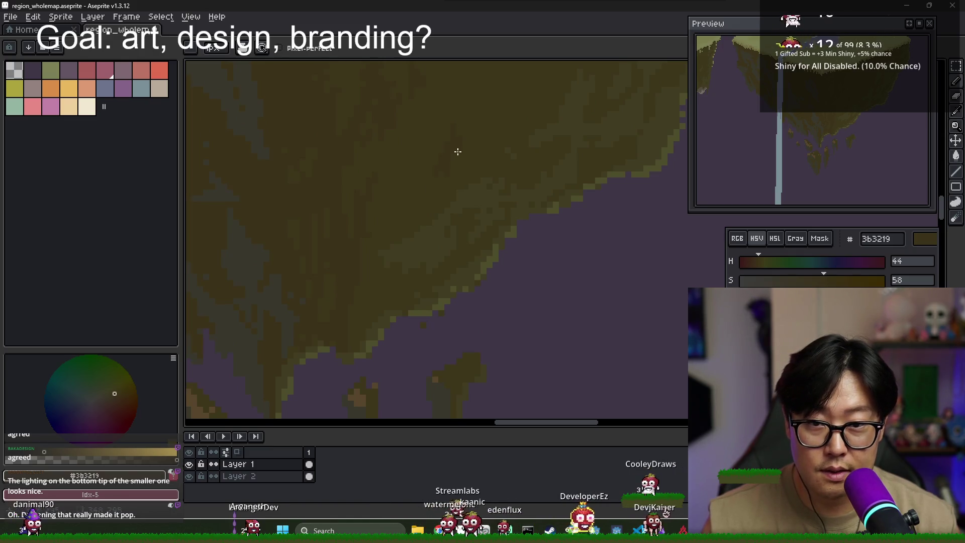
scroll(473, 134, "up", 1)
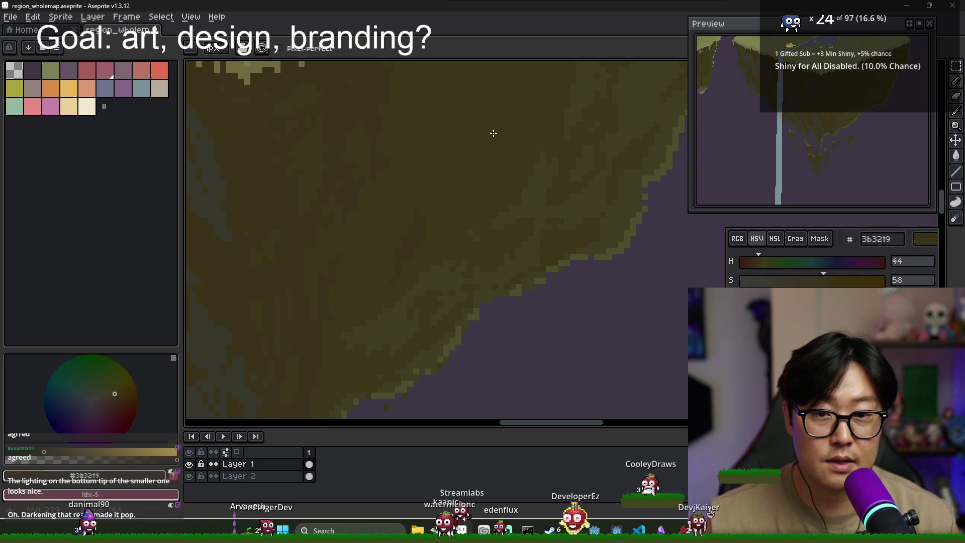
scroll(474, 190, "up", 1)
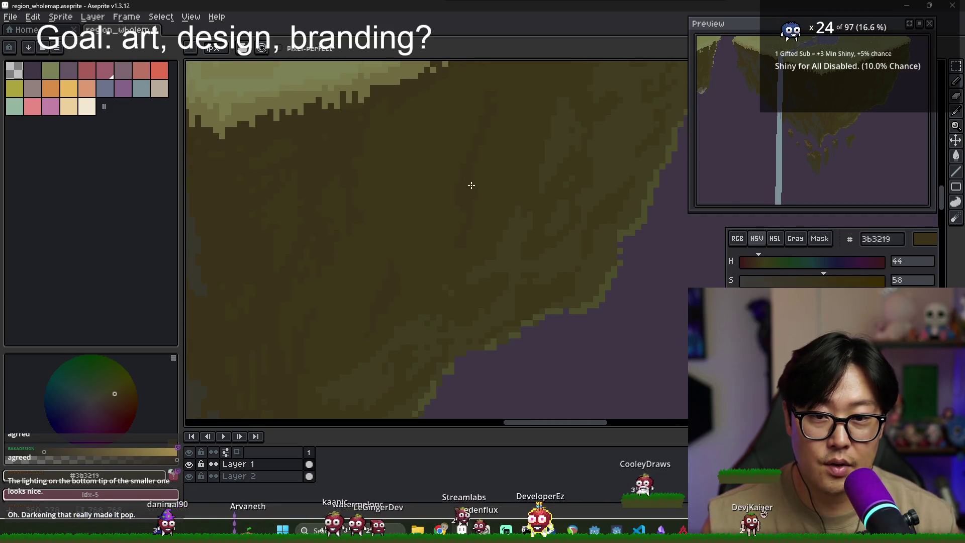
scroll(486, 221, "up", 2)
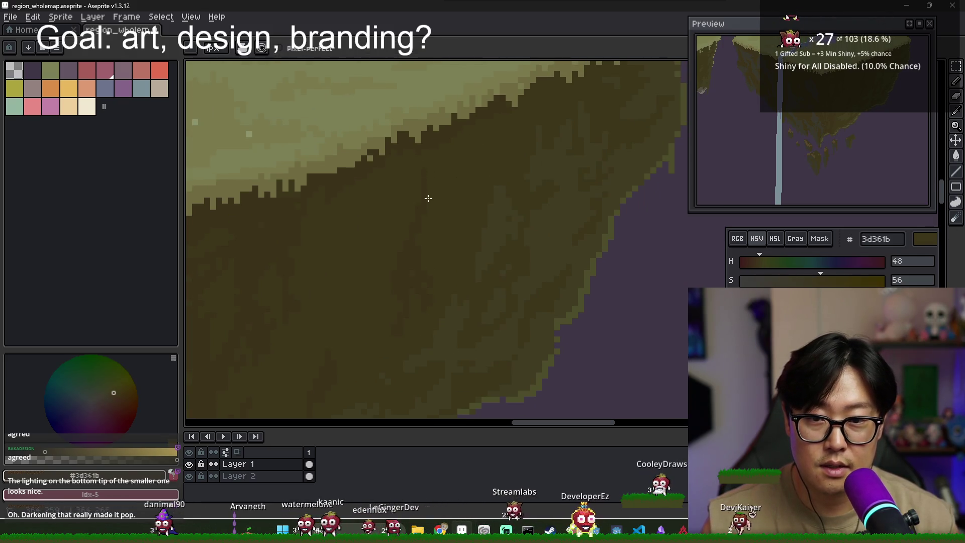
left_click(408, 249, "alt")
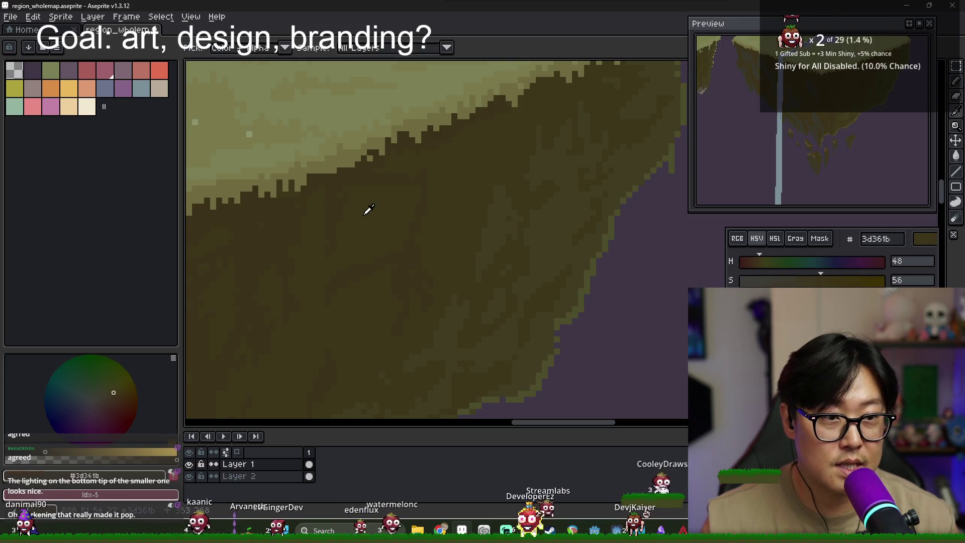
left_click(417, 161, "alt")
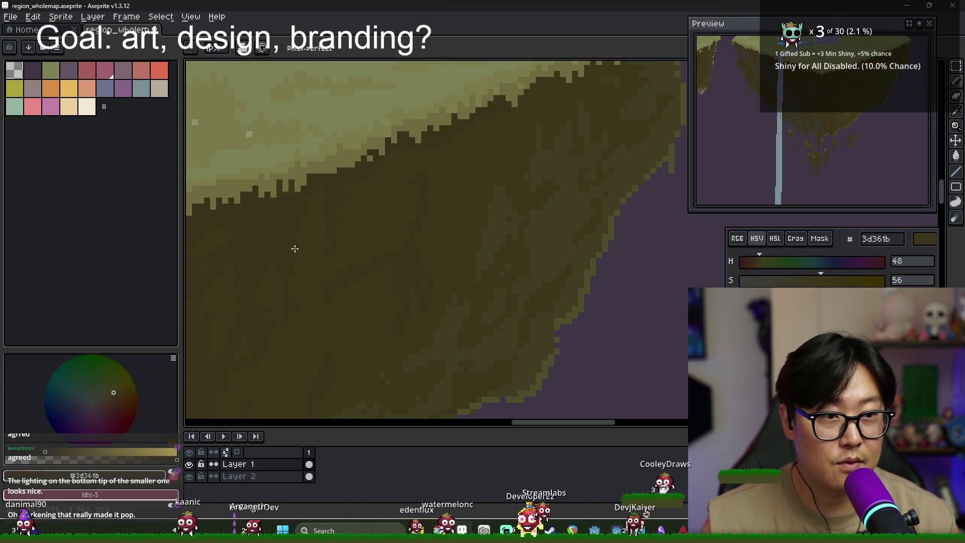
left_click_drag(363, 269, 385, 247)
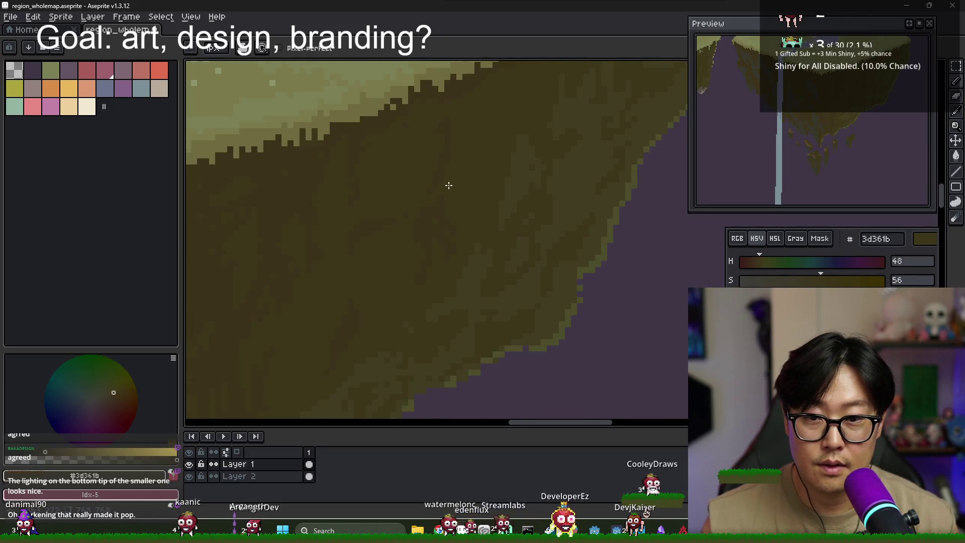
left_click(540, 205, "alt")
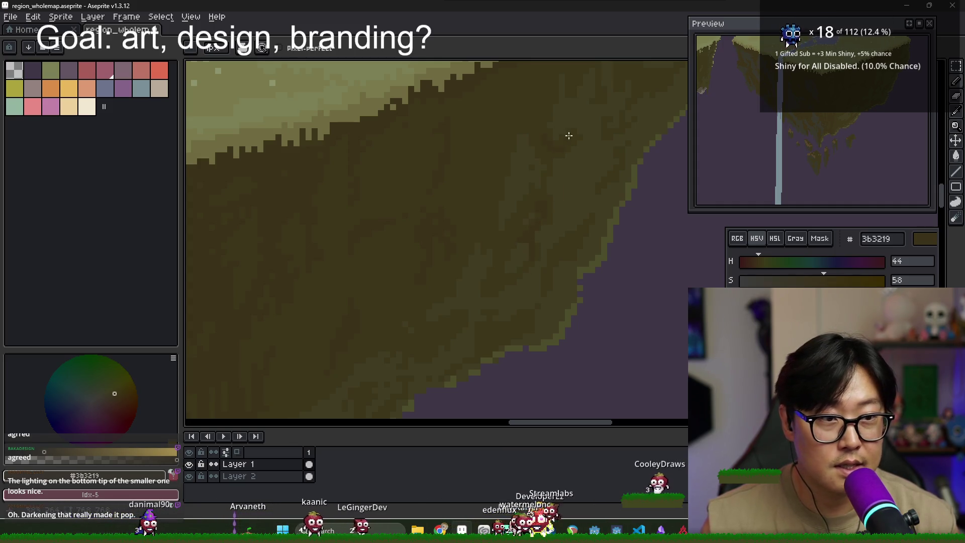
left_click_drag(565, 136, 415, 250)
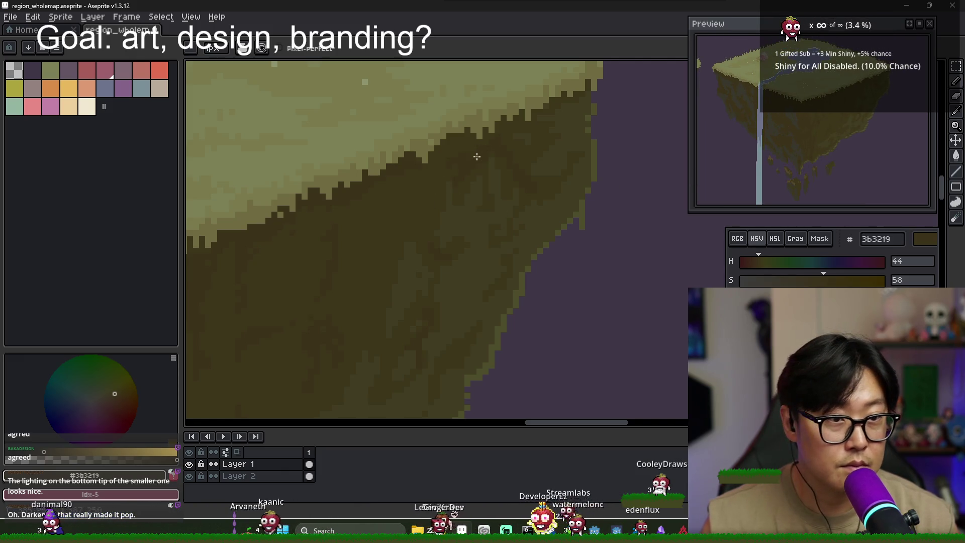
Pan across both islands and alternately eyedrop the underside browns 3b3219 and 3d361b
scroll(460, 156, "down", 1)
scroll(535, 131, "up", 1)
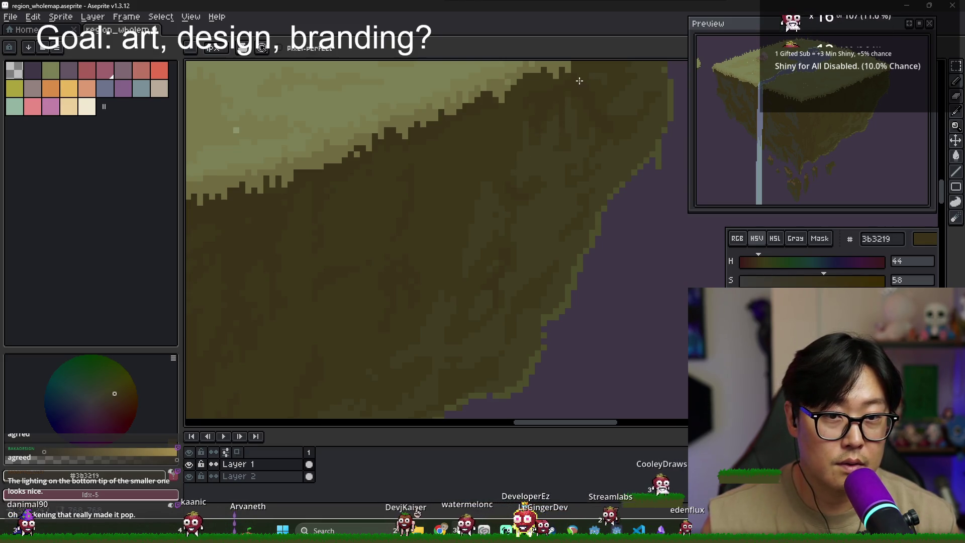
left_click_drag(579, 81, 565, 158)
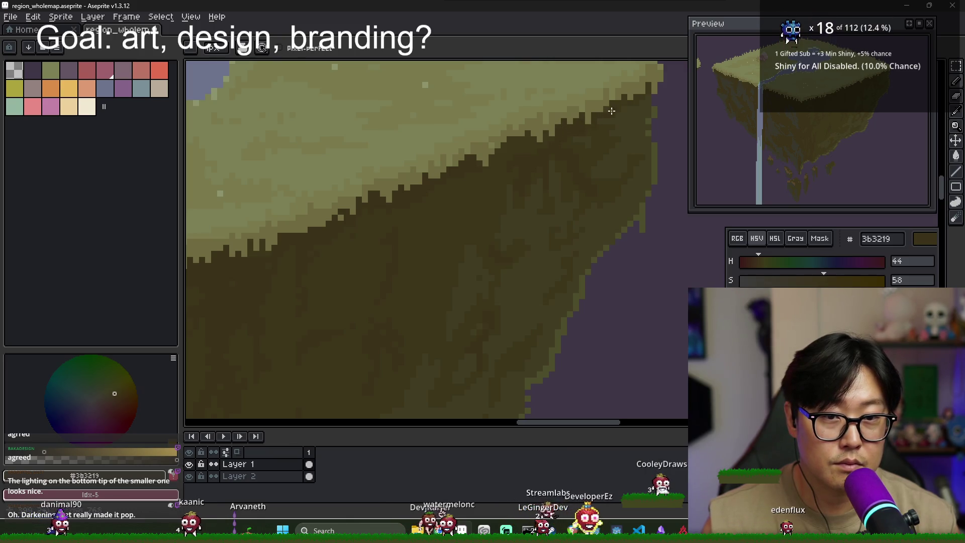
left_click_drag(539, 151, 574, 135)
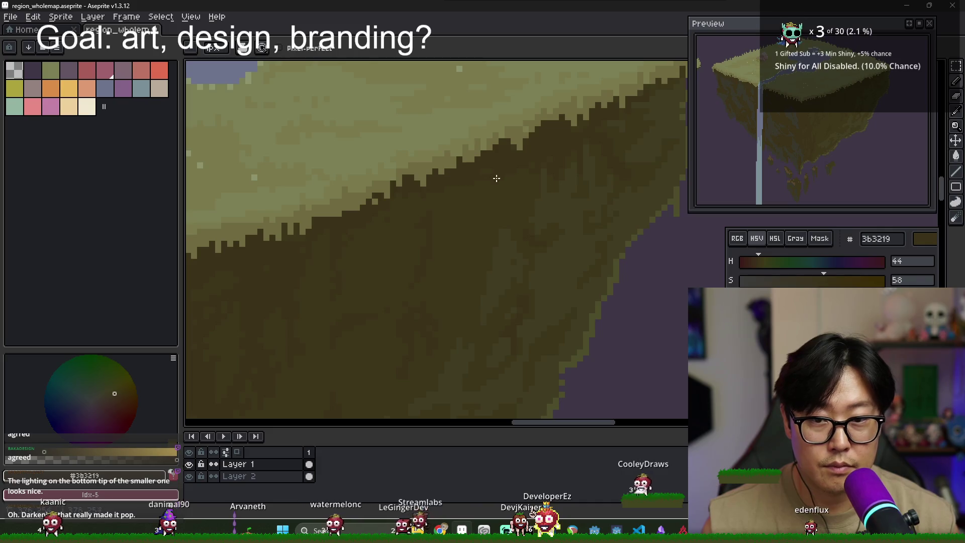
scroll(440, 231, "down", 2)
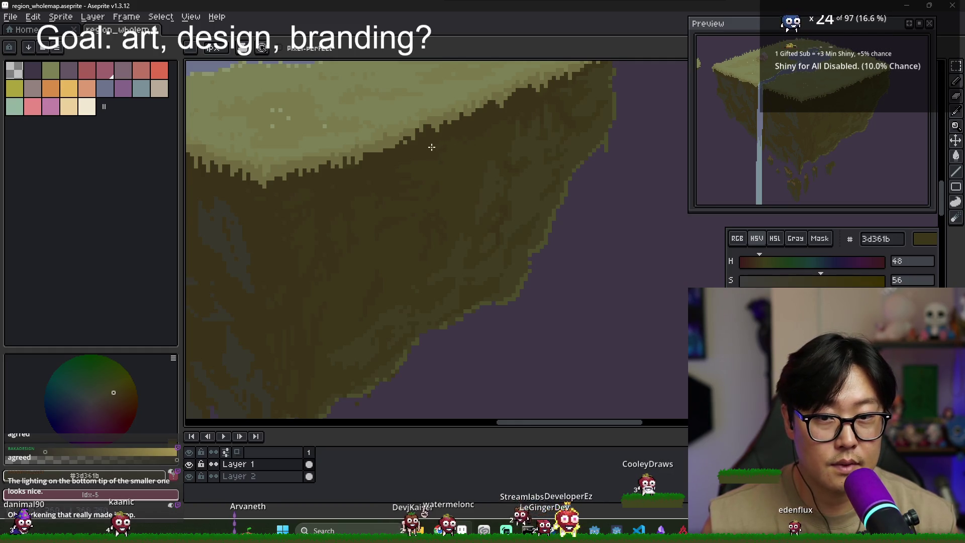
scroll(421, 156, "down", 3)
scroll(469, 155, "up", 3)
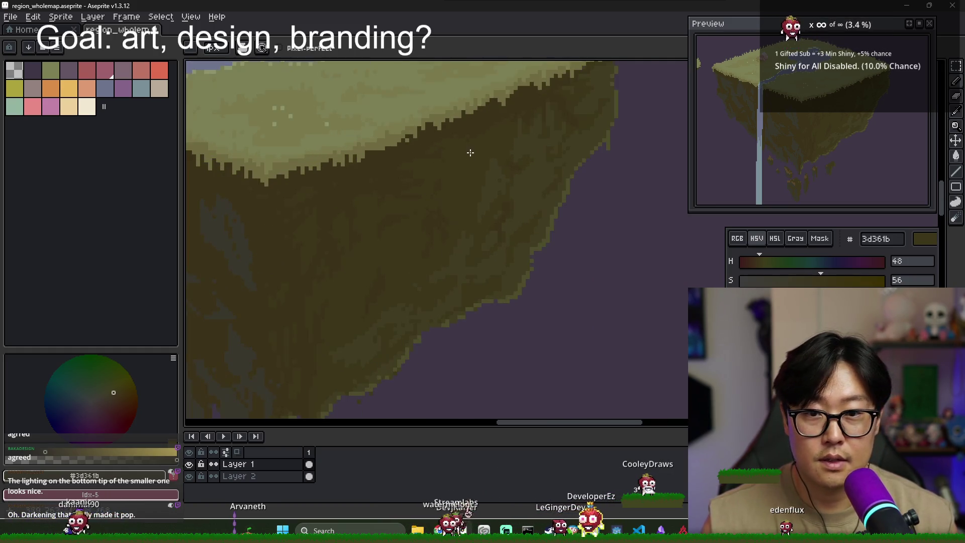
scroll(486, 179, "down", 4)
scroll(474, 196, "up", 3)
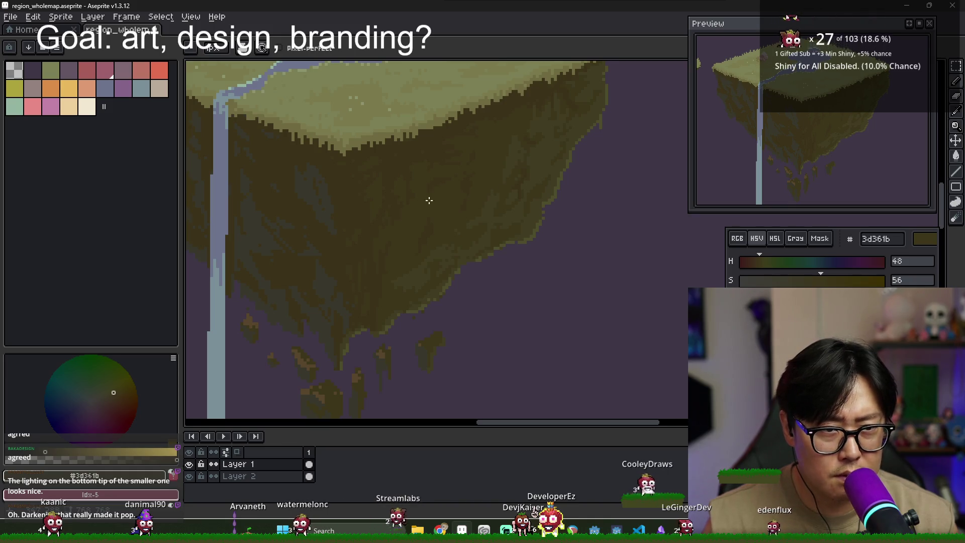
left_click(315, 172, "alt")
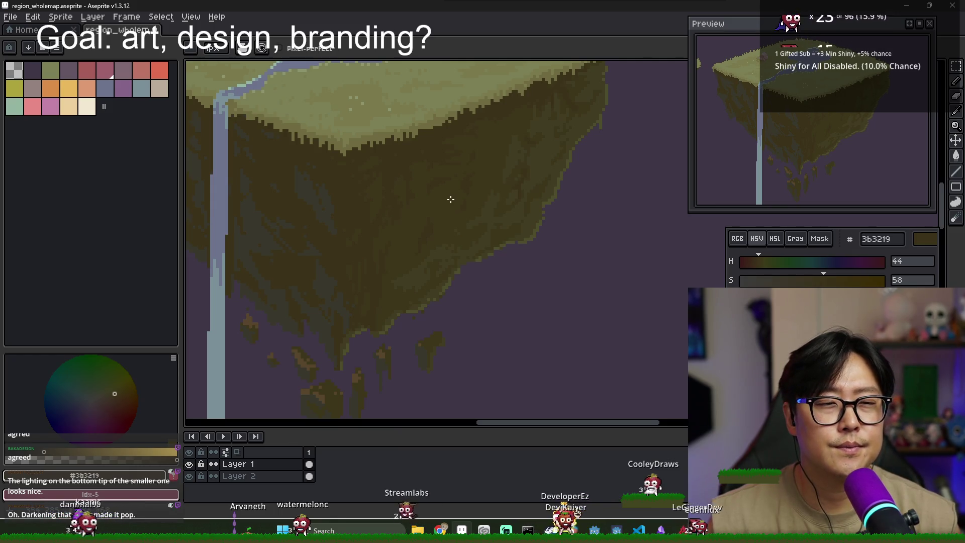
left_click(361, 261, "alt")
left_click(364, 264, "alt")
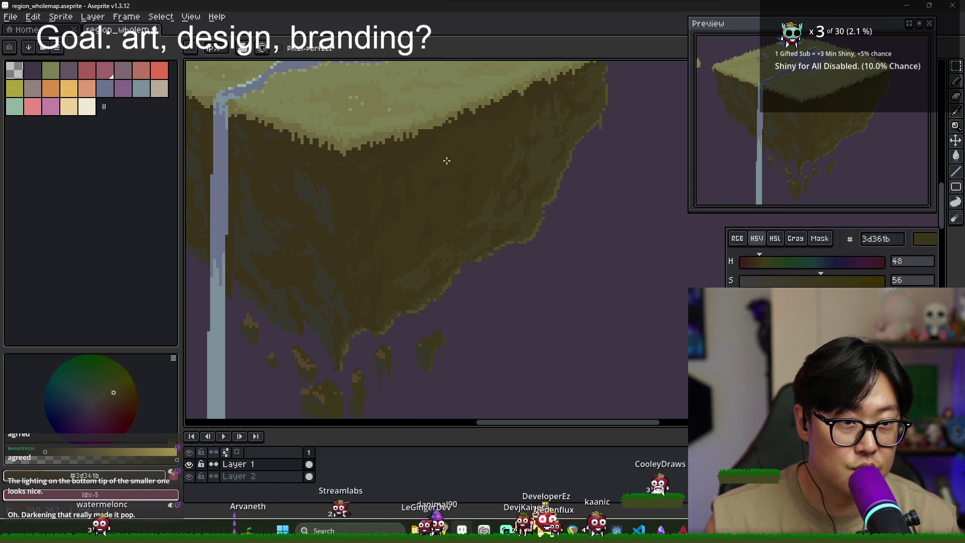
scroll(457, 154, "down", 4)
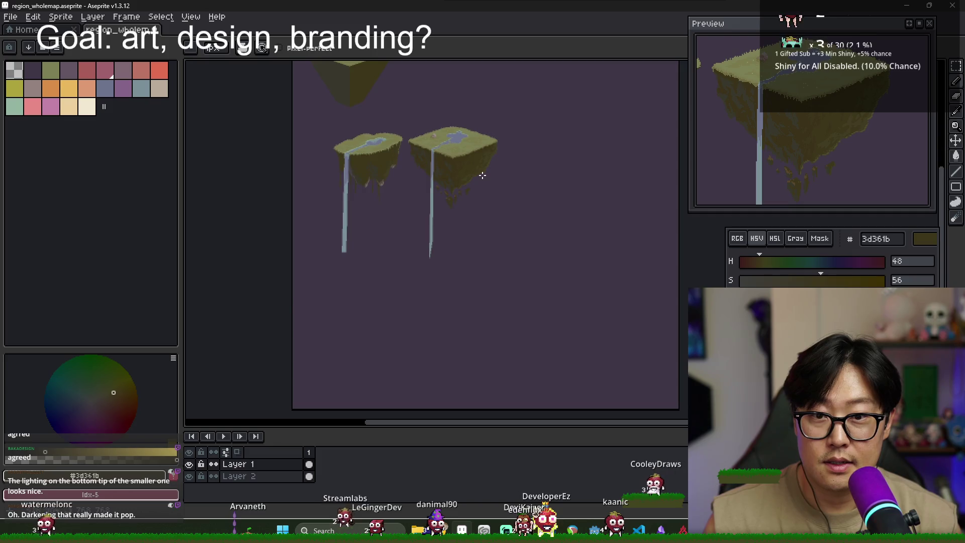
Sample the darker brown 3b3219 from the island's coastline
scroll(483, 175, "up", 5)
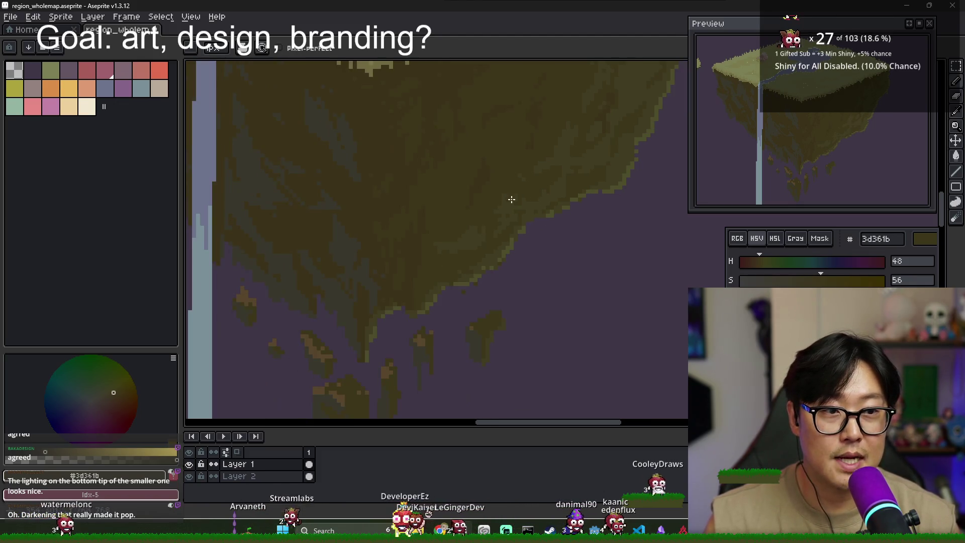
scroll(541, 201, "up", 2)
left_click(566, 206, "alt")
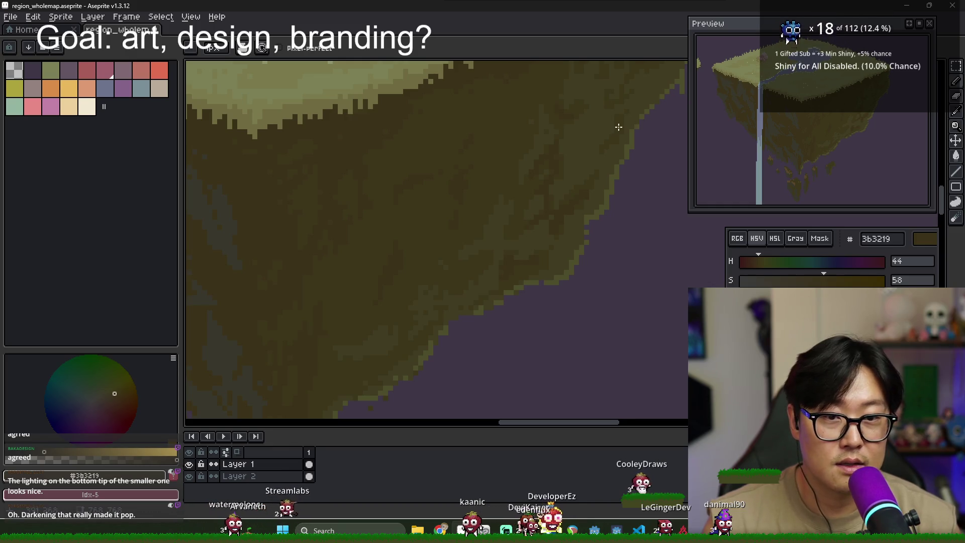
scroll(594, 161, "down", 1)
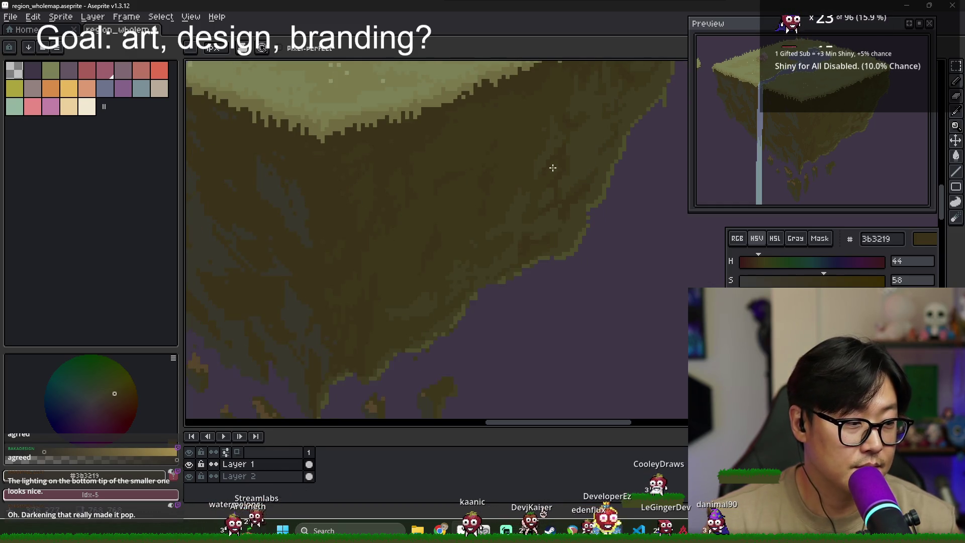
scroll(508, 149, "down", 3)
scroll(505, 149, "up", 2)
scroll(505, 149, "up", 1)
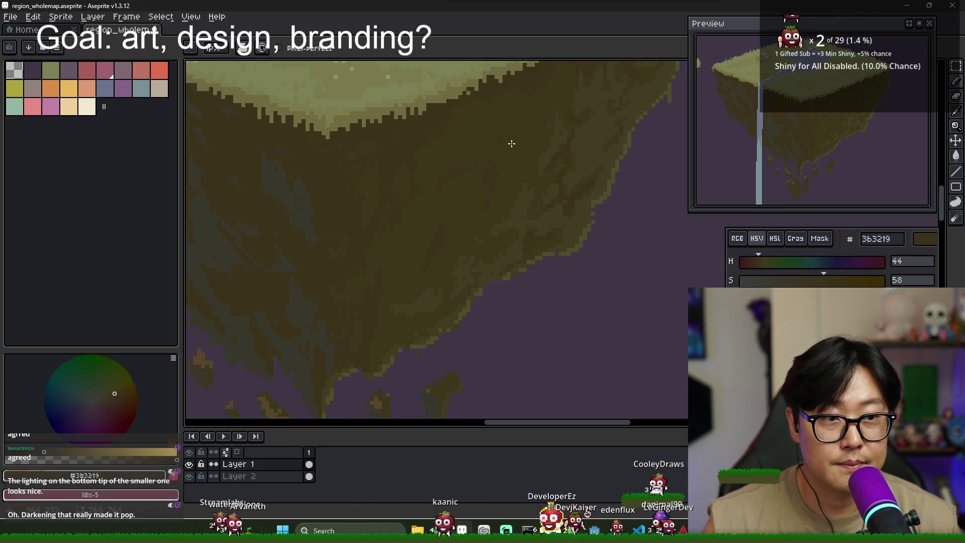
Pick a lighter cliff brown with the Eyedropper, then return to the Pencil
key("i")
left_click(546, 108)
key("b")
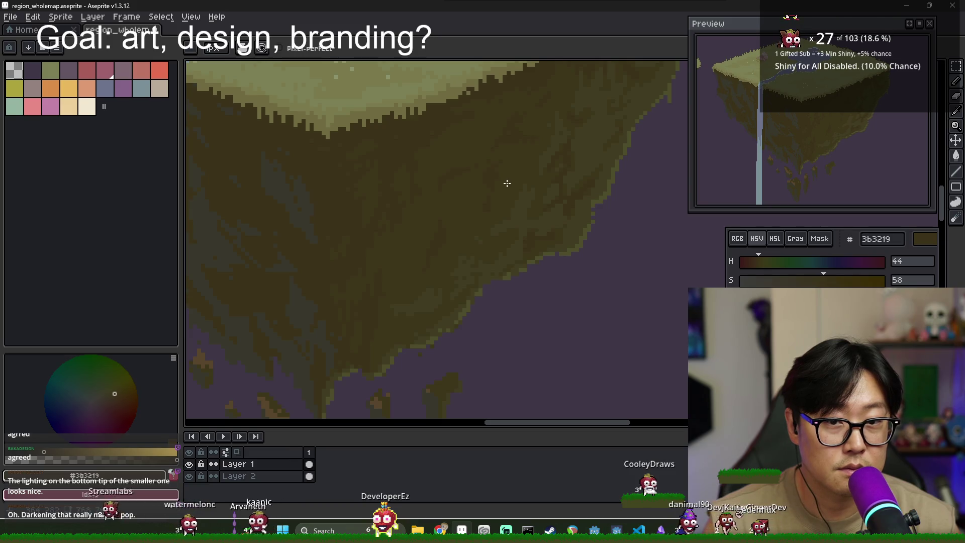
scroll(507, 185, "down", 4)
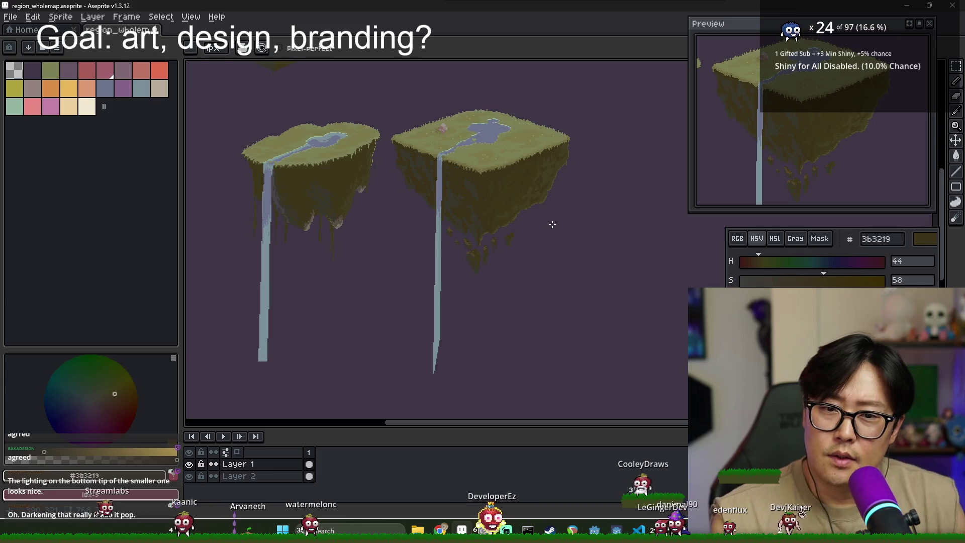
scroll(483, 229, "up", 4)
Pick olive 4d4d2c and paint a short stroke on a rock hanging beneath the island
left_click(510, 221, "alt")
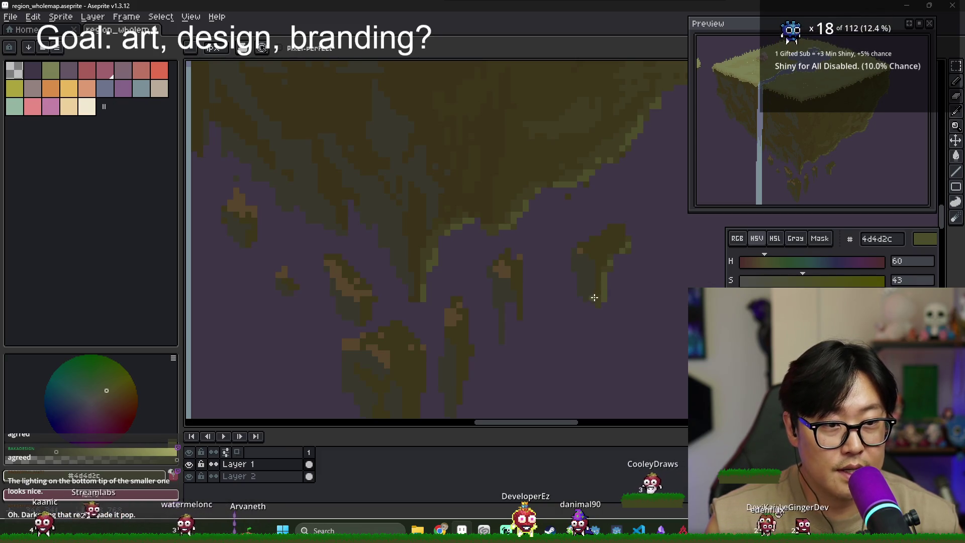
left_click_drag(594, 295, 614, 269)
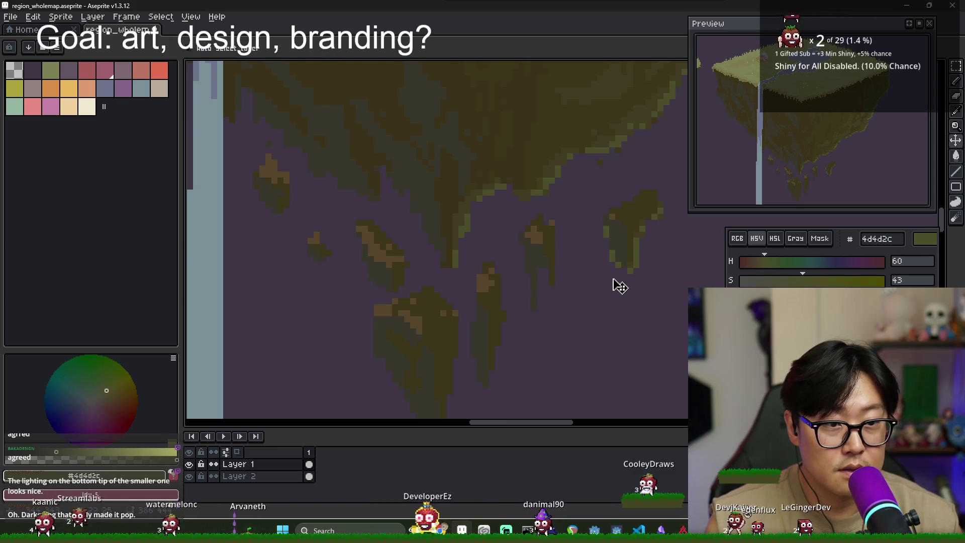
scroll(554, 293, "up", 1)
mouse_move(547, 261)
left_mouse_down()
mouse_move(556, 224)
mouse_move(548, 271)
left_mouse_up()
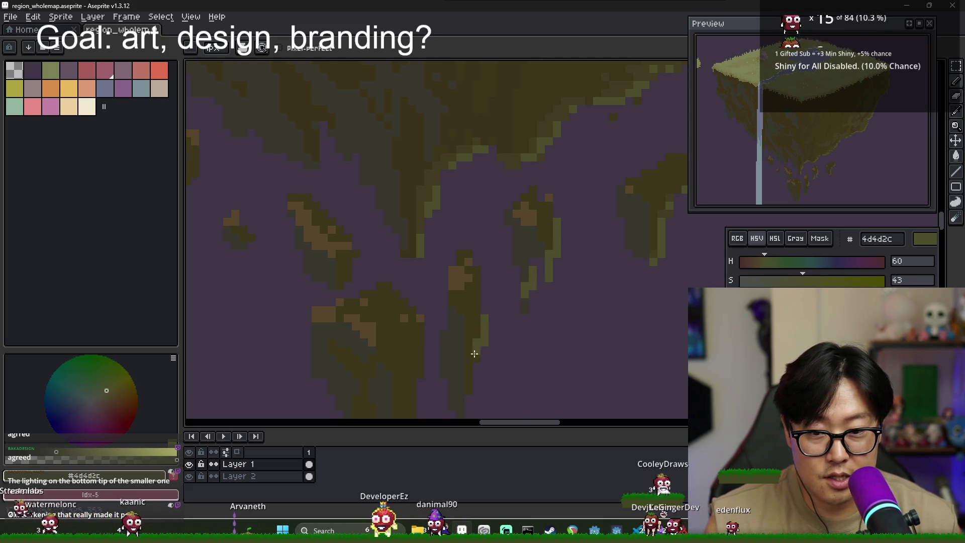
scroll(465, 389, "down", 2)
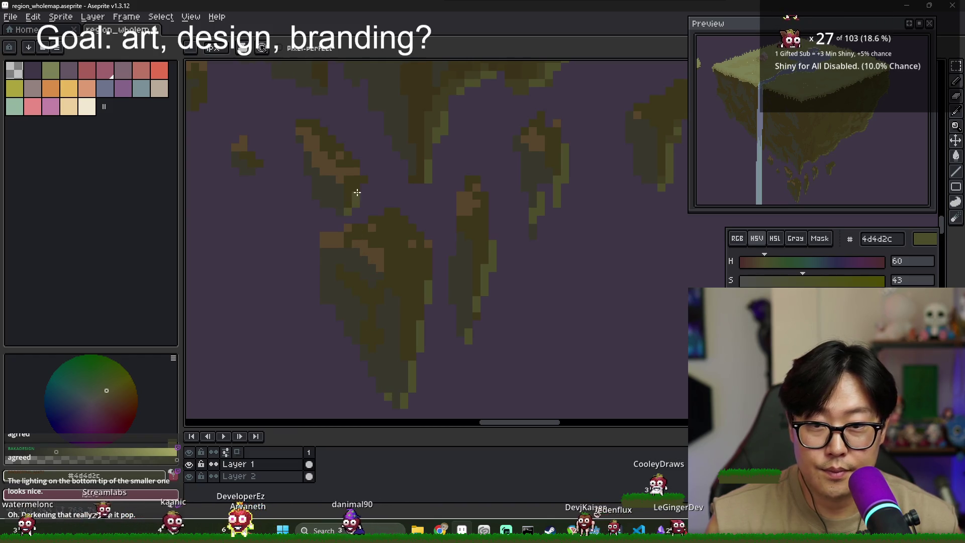
mouse_move(834, 165)
left_mouse_down()
mouse_move(802, 139)
mouse_move(842, 157)
mouse_move(867, 186)
left_mouse_up()
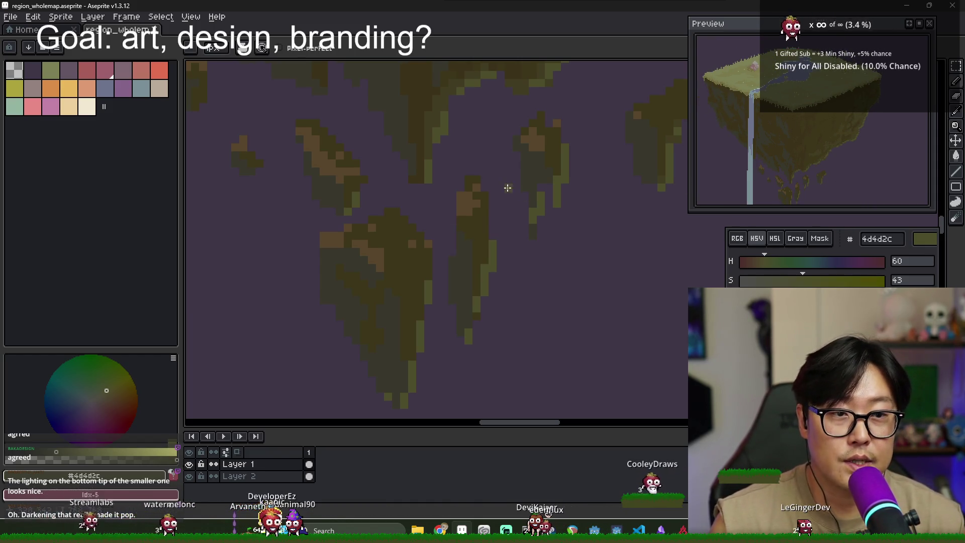
scroll(502, 181, "down", 3)
scroll(488, 237, "down", 5)
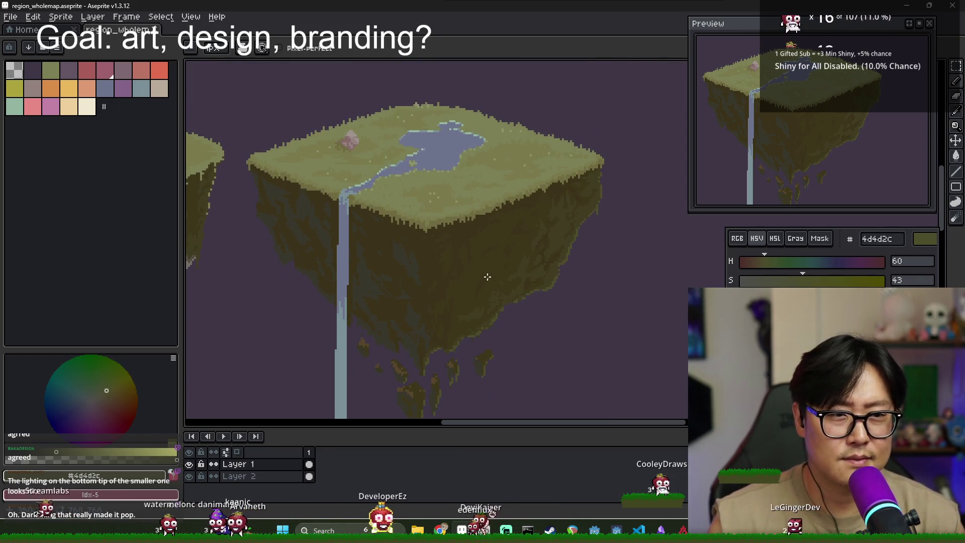
scroll(469, 201, "up", 1)
Zoom around the lake and eyedrop the grass green 7a7a4d from the island top
scroll(470, 197, "down", 1)
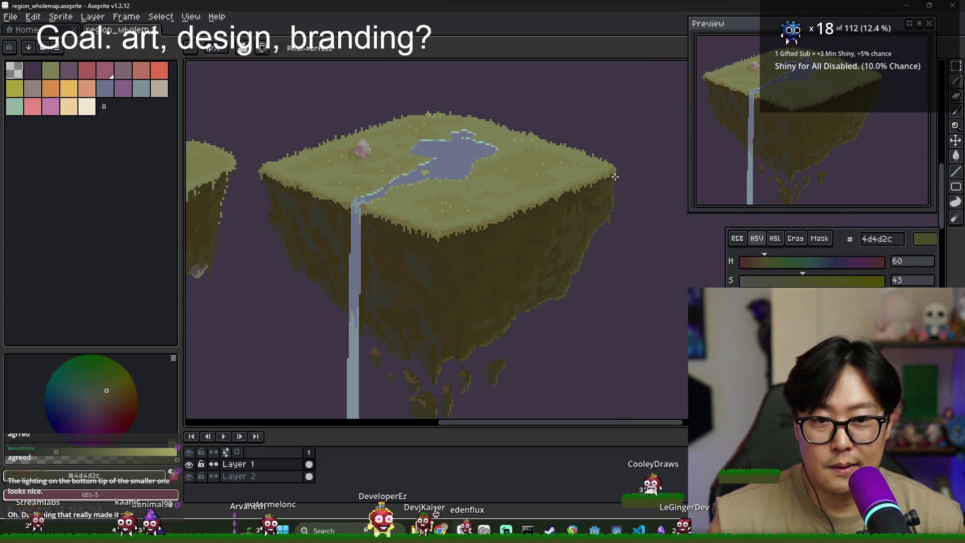
scroll(554, 153, "up", 2)
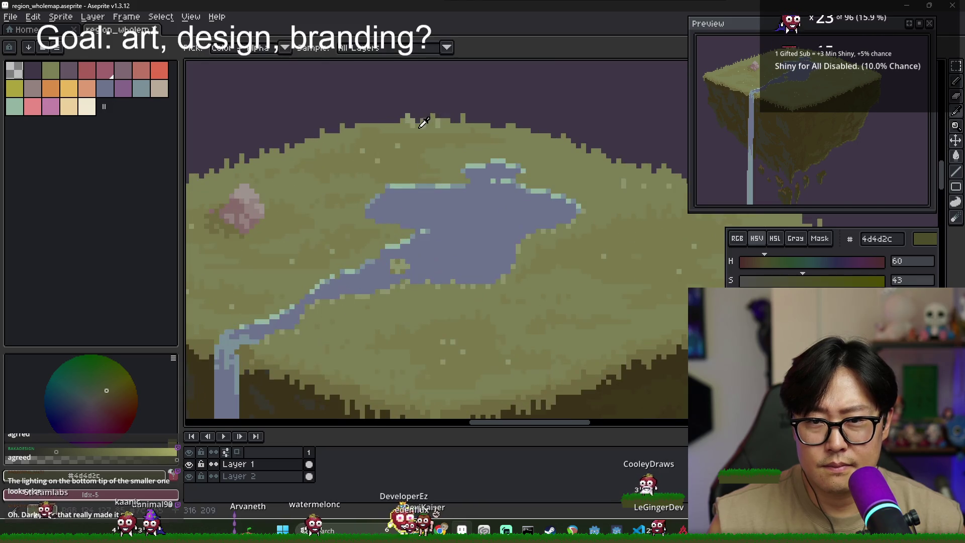
left_click_drag(586, 160, 567, 152)
scroll(568, 152, "down", 2)
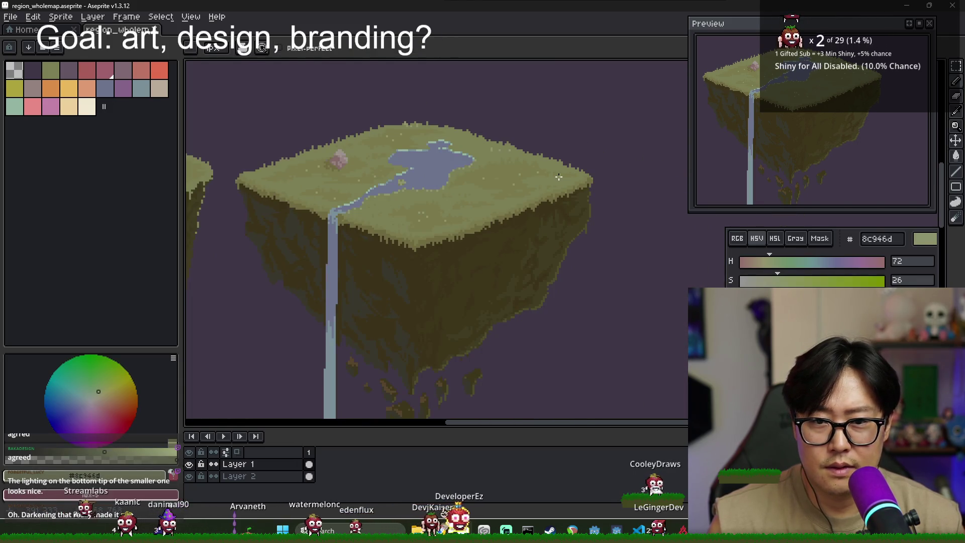
scroll(435, 194, "down", 2)
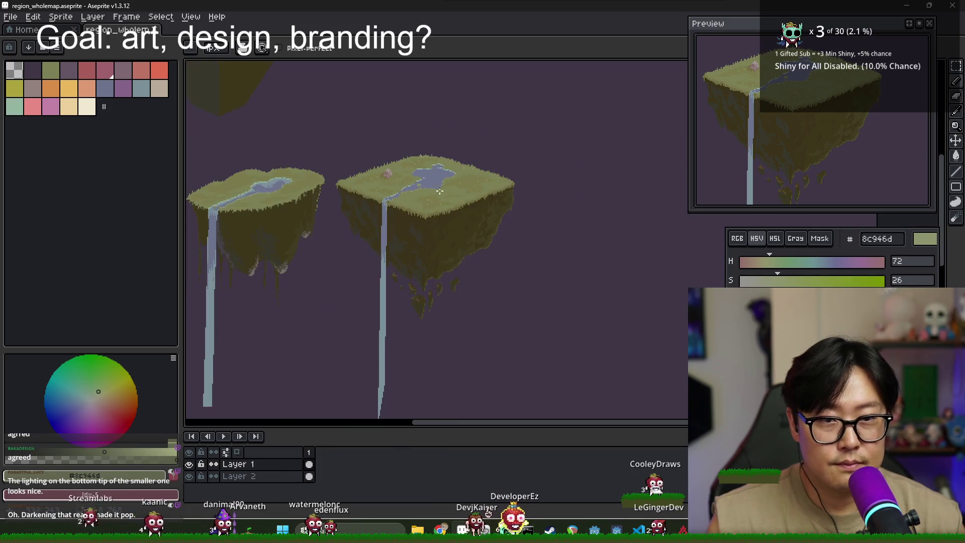
scroll(452, 198, "up", 3)
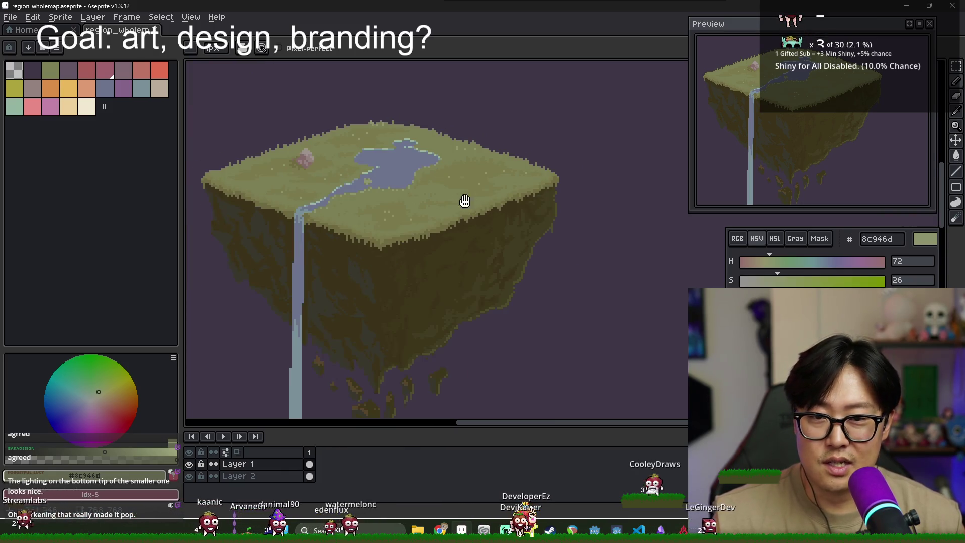
scroll(385, 195, "down", 1)
left_click(372, 188, "alt")
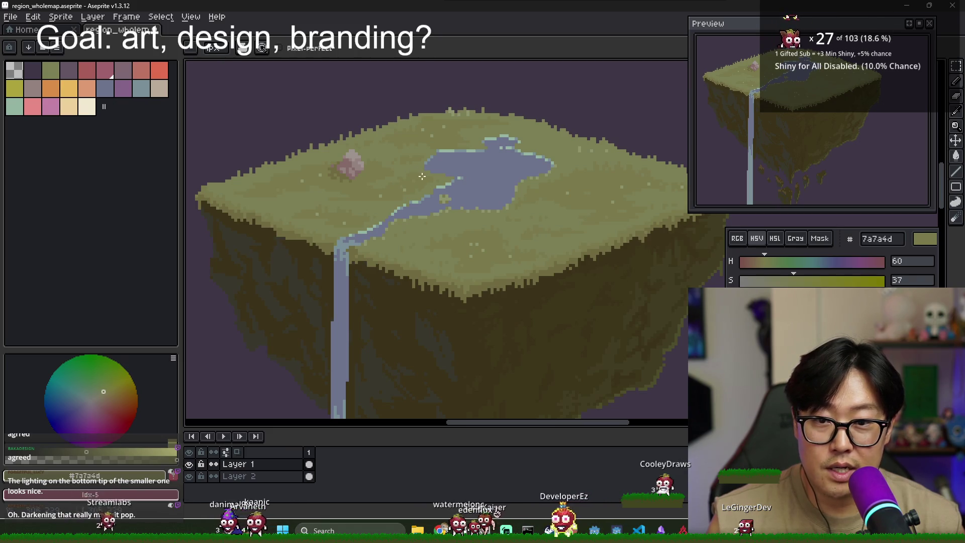
Frame the lake, pink rock and waterfall, then eyedrop the lake's pale blue 799098
scroll(588, 192, "up", 2)
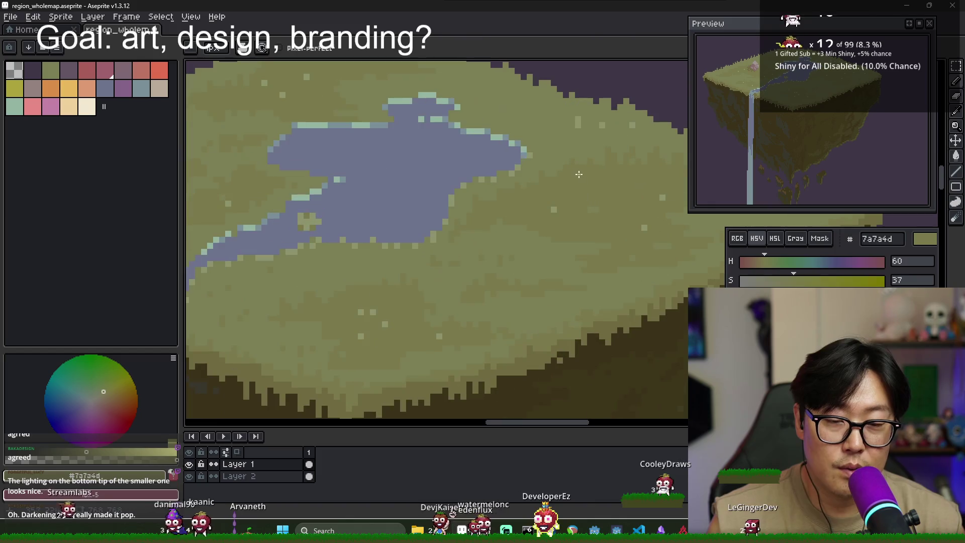
scroll(636, 250, "right", 2)
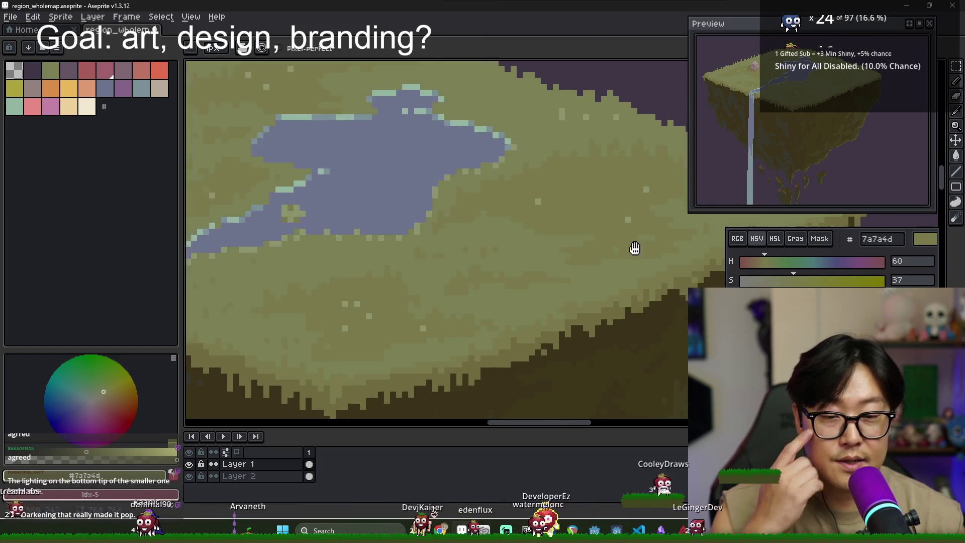
scroll(569, 237, "down", 1)
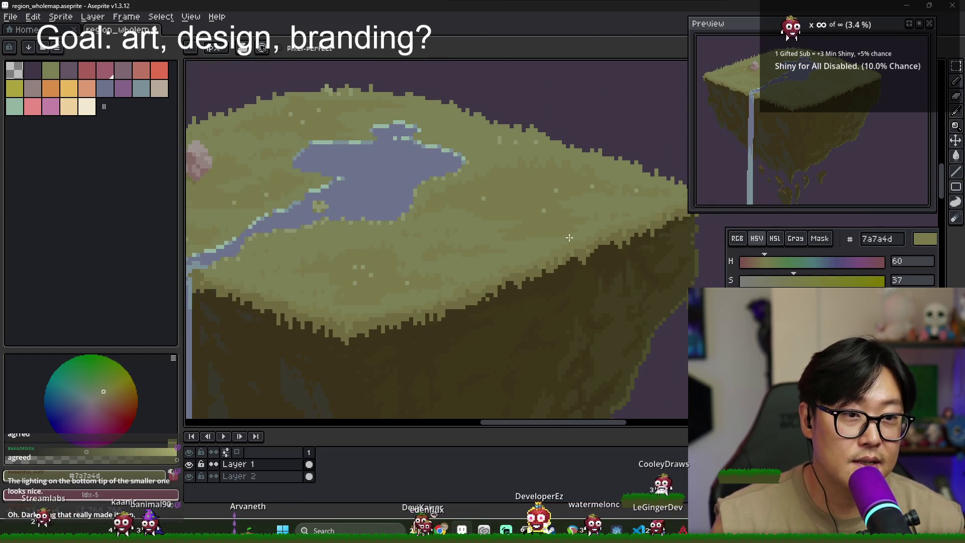
scroll(491, 239, "up", 1)
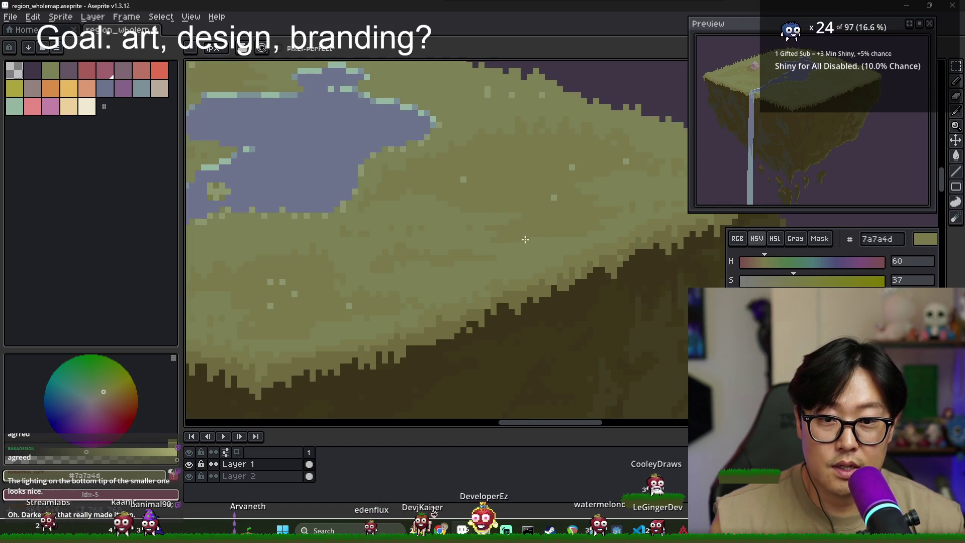
left_click_drag(565, 211, 440, 215)
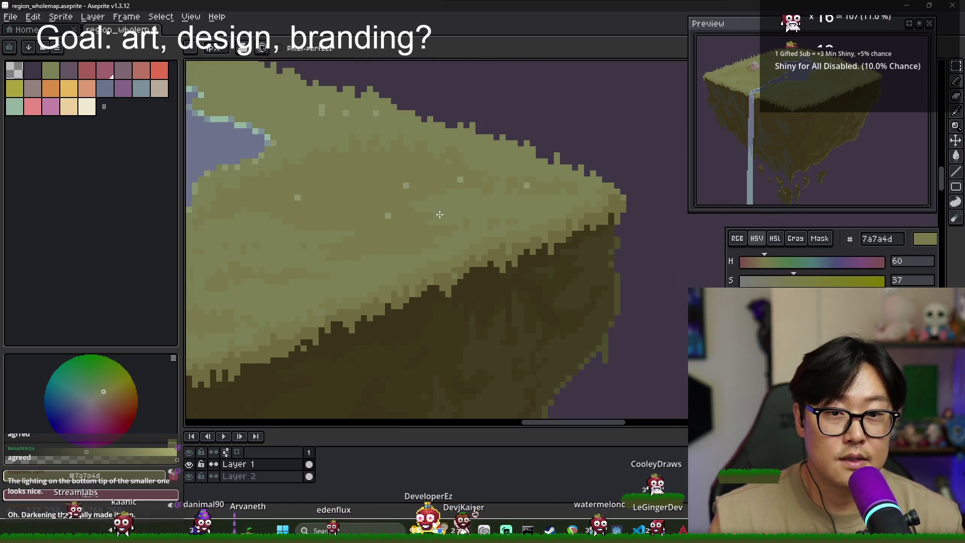
scroll(431, 196, "down", 1)
mouse_move(278, 130)
left_mouse_down()
mouse_move(316, 157)
mouse_move(471, 193)
left_mouse_up()
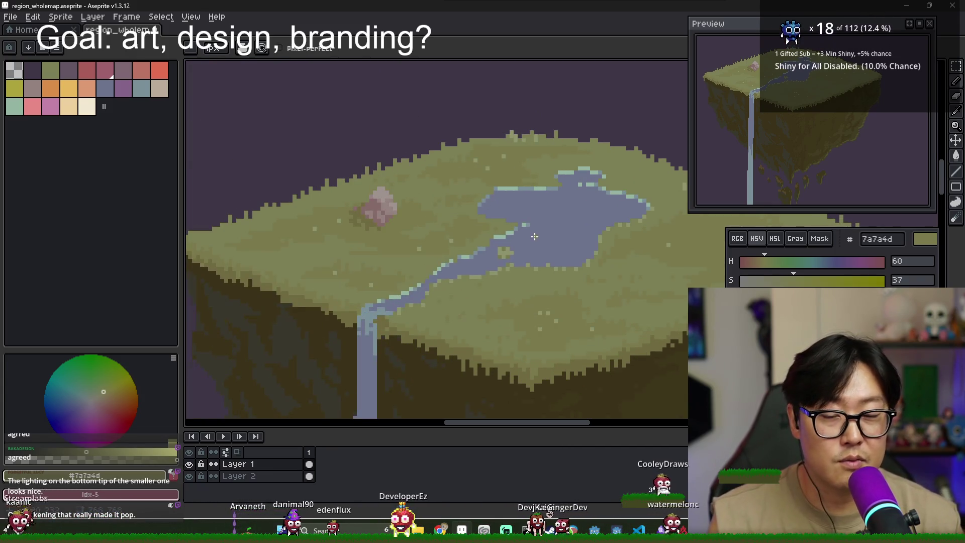
scroll(515, 223, "up", 3)
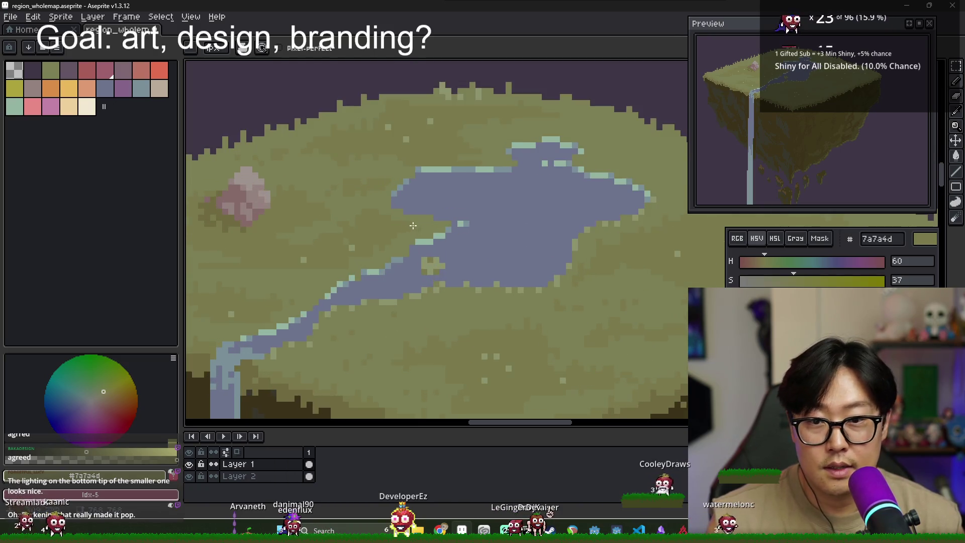
left_click(401, 188, "alt")
Draw pale blue 799098 lines across the lake and fill its upper-right area
left_click_drag(513, 196, 601, 217)
left_click_drag(510, 195, 514, 168)
key("g")
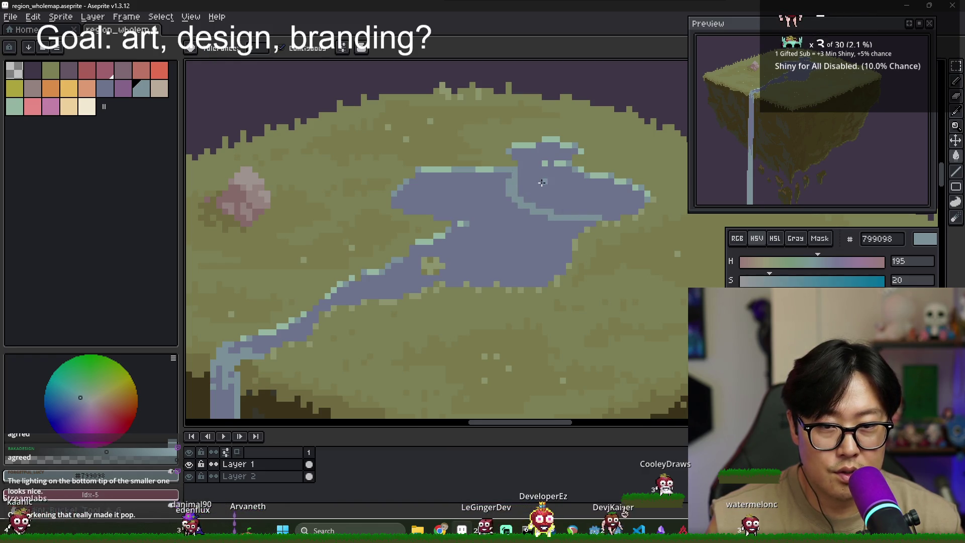
left_click(541, 183)
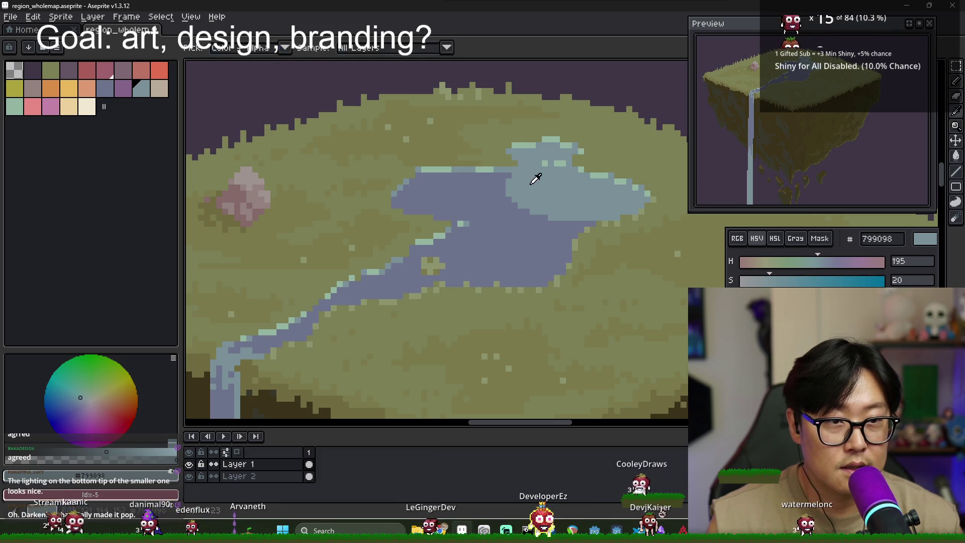
key("b")
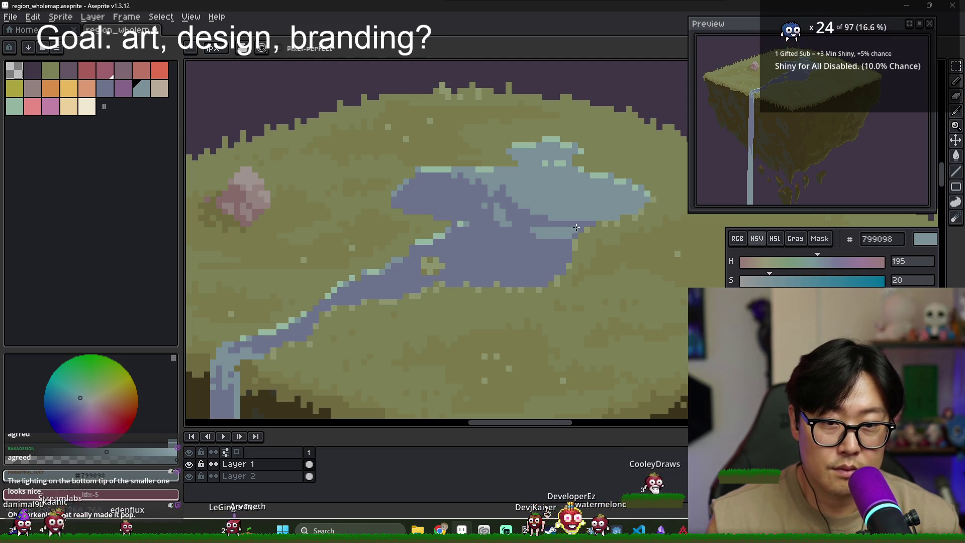
Alternate between the darker 6d738d and lighter 799098 lake blues while touching up the lake
left_click(551, 237, "alt")
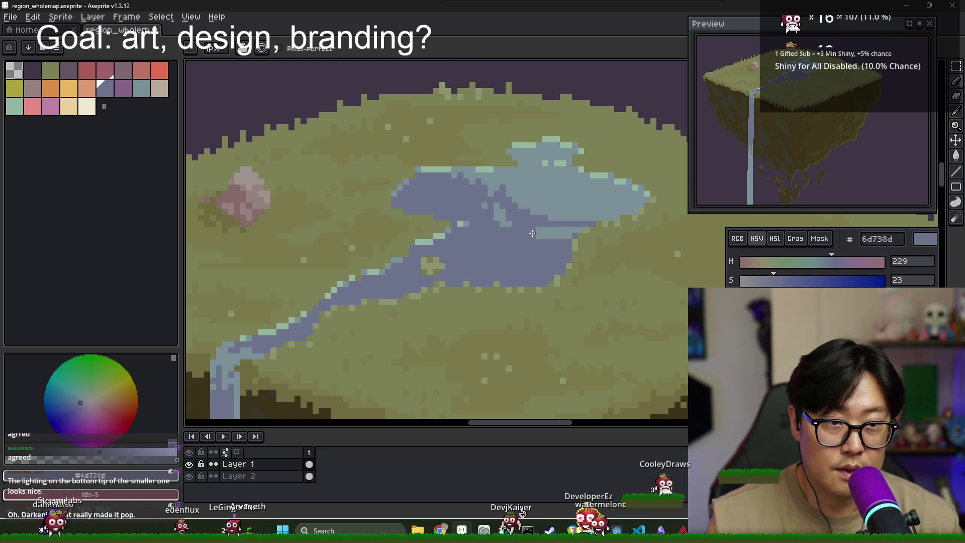
left_click(563, 226, "alt")
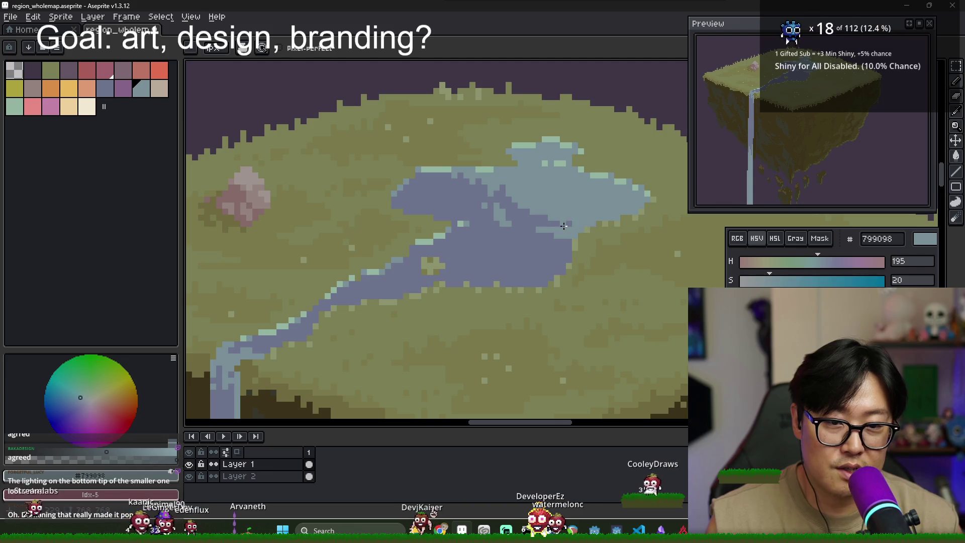
left_click(537, 216, "alt")
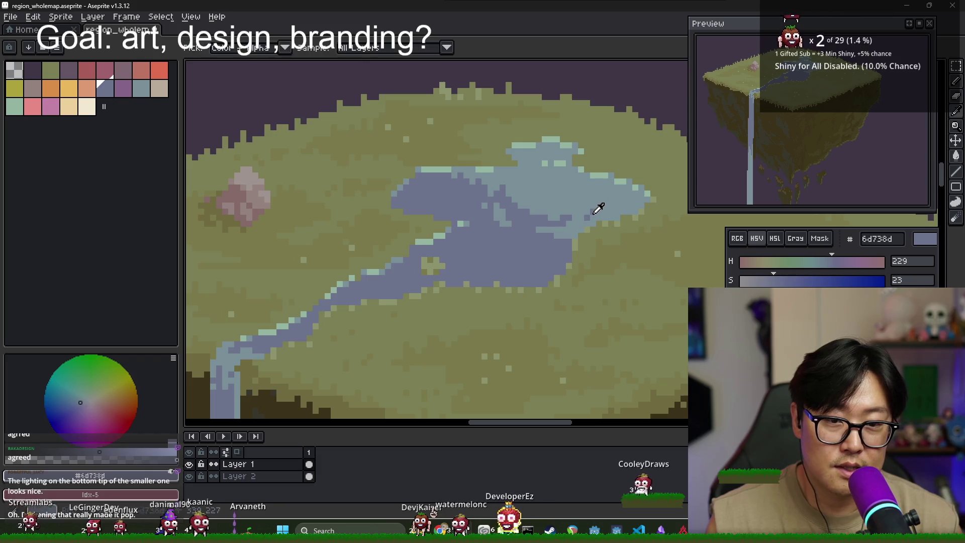
left_click(591, 213, "alt")
key("alt")
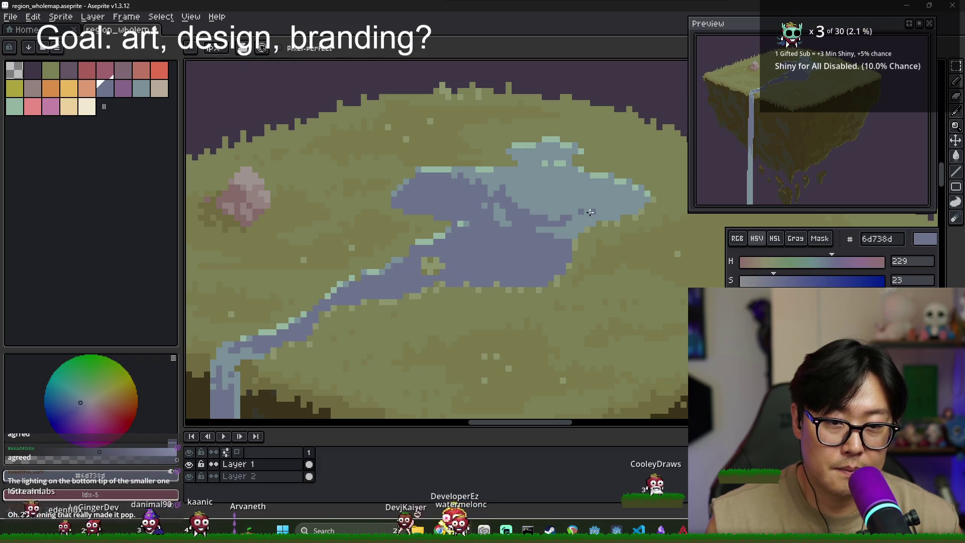
left_click(568, 221, "alt")
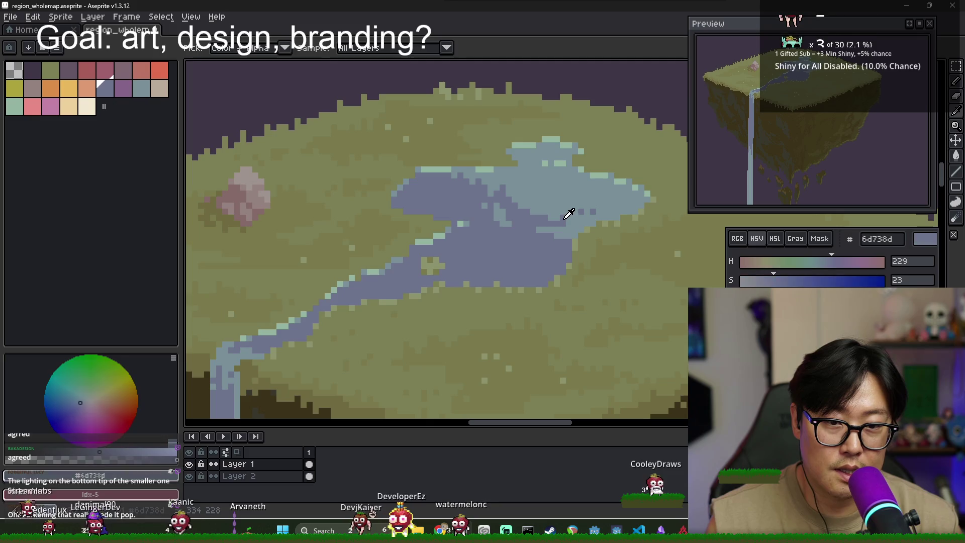
left_click(583, 211, "alt")
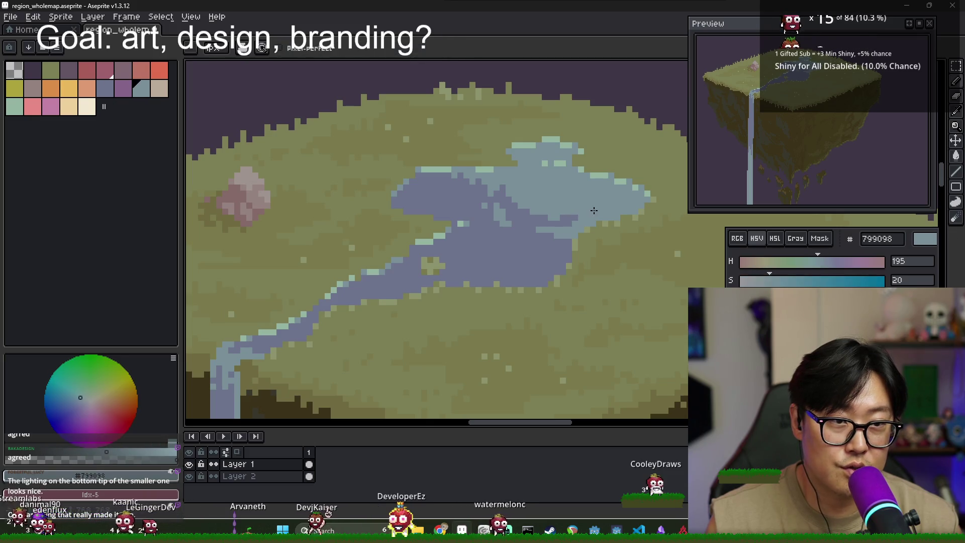
Add more lake highlight pixels with both blues, then frame both floating islands
scroll(594, 210, "down", 3)
scroll(578, 222, "up", 2)
scroll(577, 221, "up", 1)
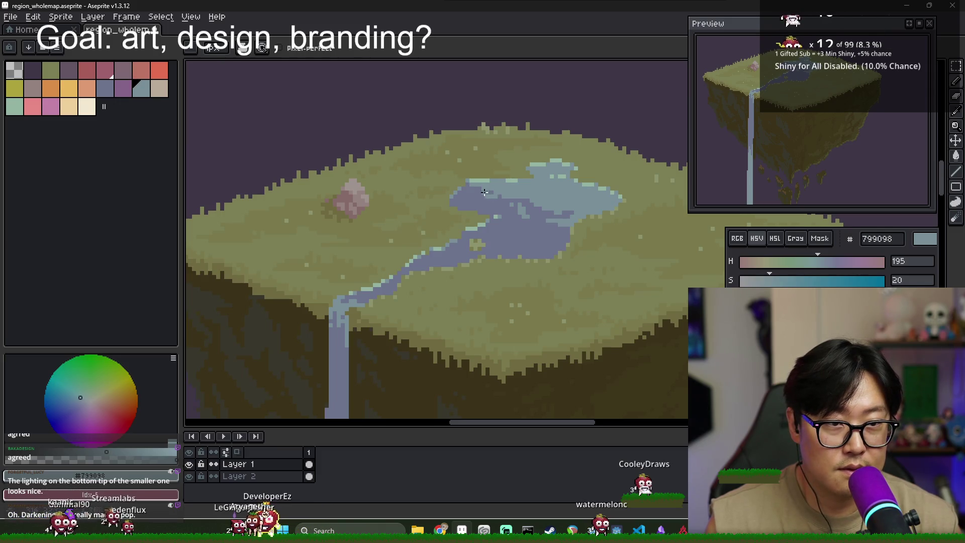
left_click(476, 187, "alt")
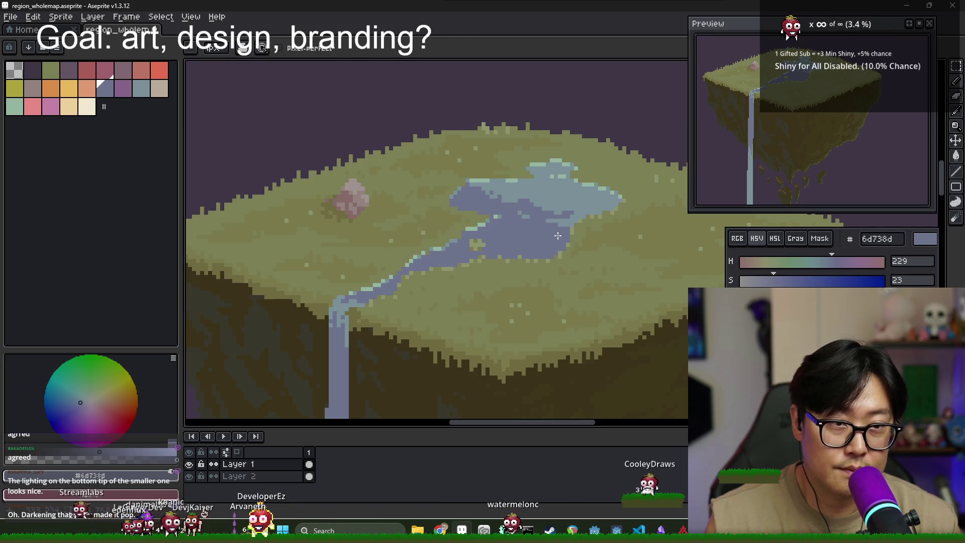
scroll(558, 236, "down", 2)
scroll(558, 237, "up", 2)
left_click(562, 194, "alt")
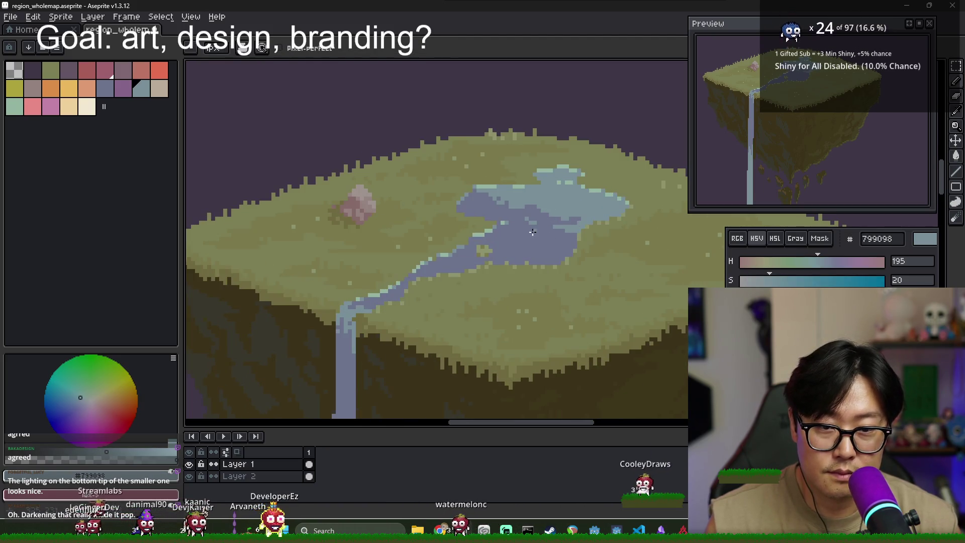
left_click(543, 233, "alt")
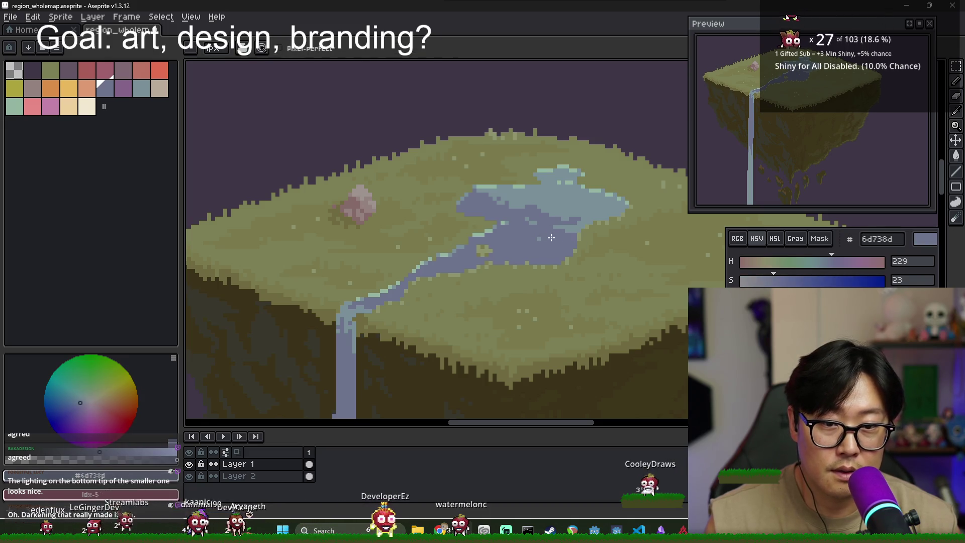
left_click(544, 240, "alt")
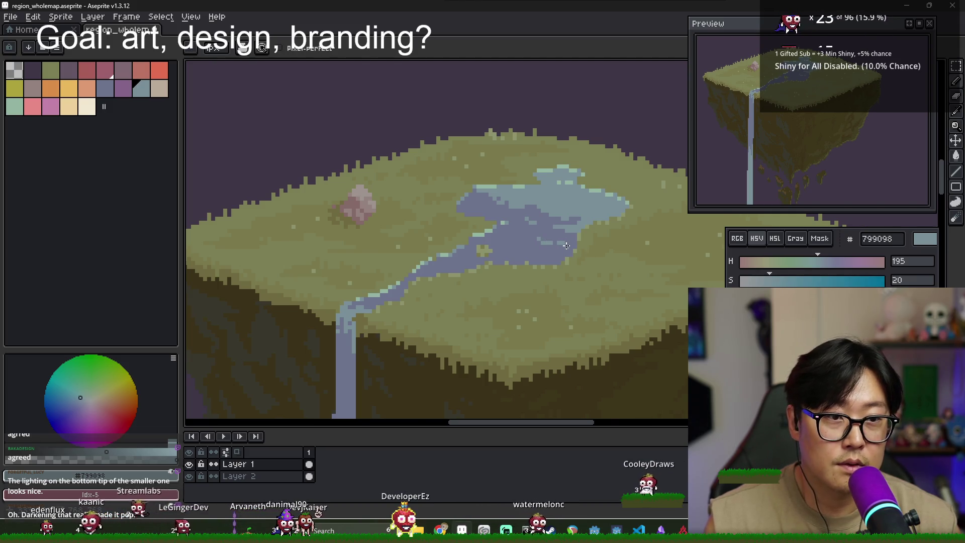
scroll(566, 245, "down", 3)
left_click_drag(595, 278, 573, 245)
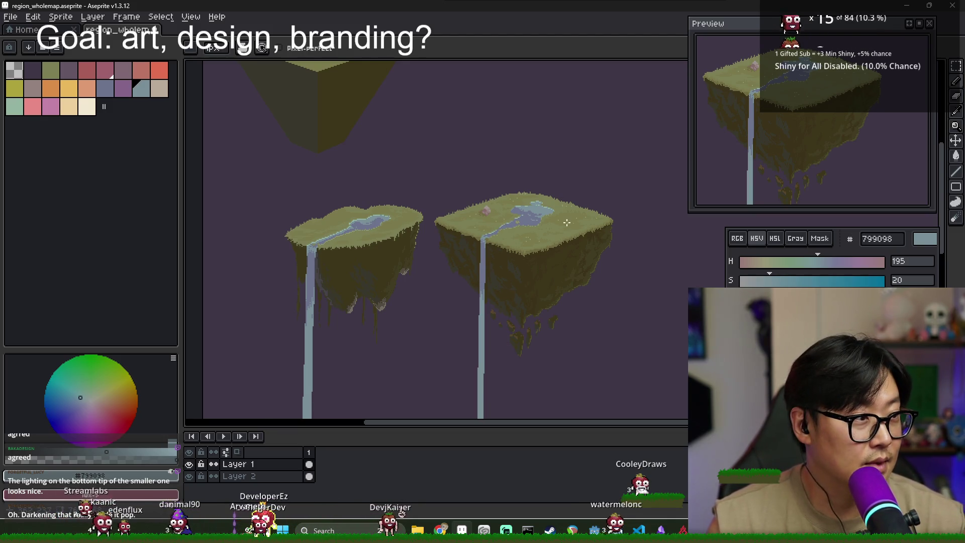
scroll(530, 210, "up", 3)
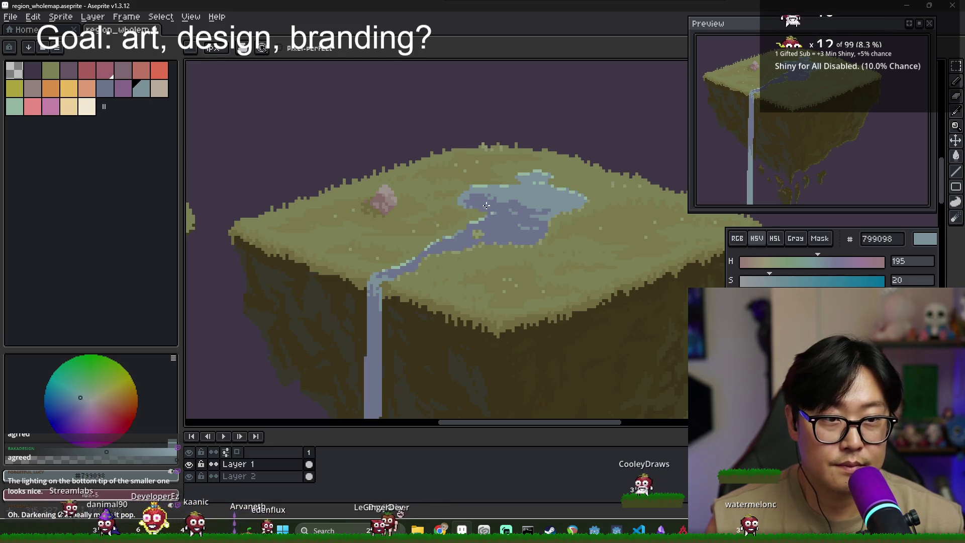
scroll(469, 206, "down", 2)
scroll(588, 246, "down", 3)
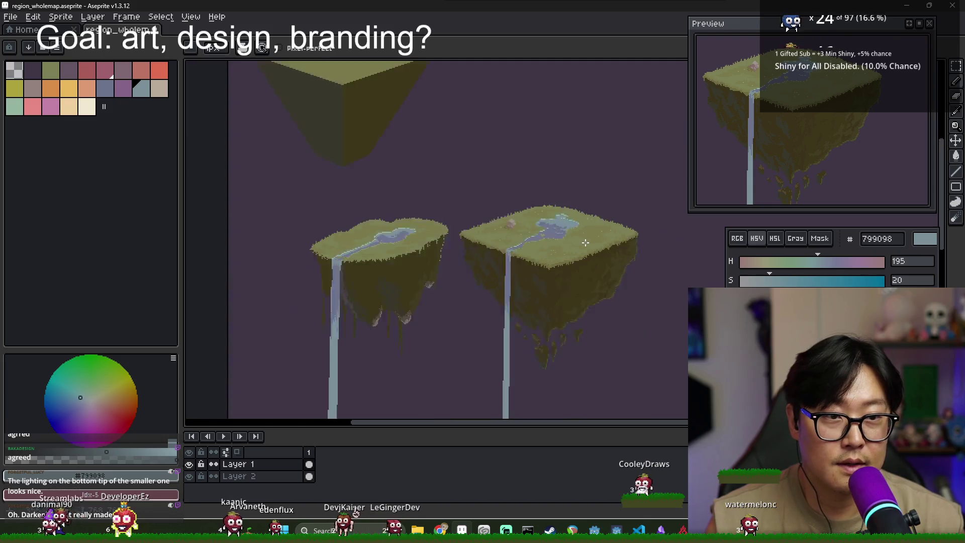
scroll(588, 246, "up", 2)
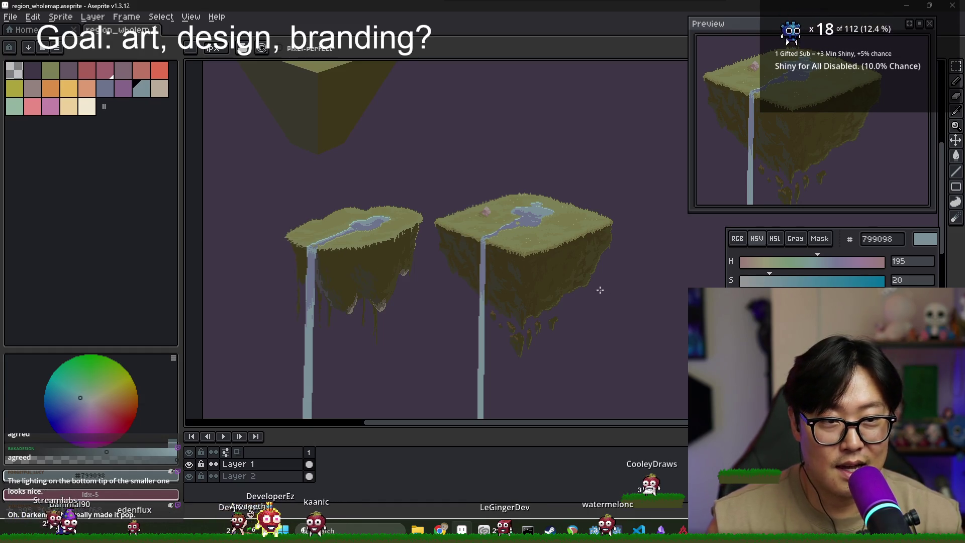
scroll(586, 290, "down", 2)
scroll(585, 290, "up", 2)
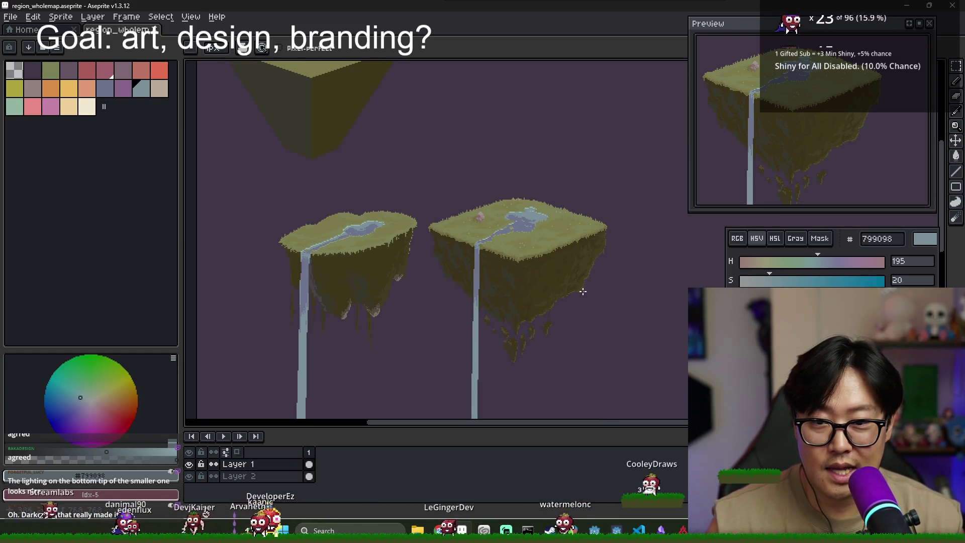
left_click_drag(586, 290, 568, 284)
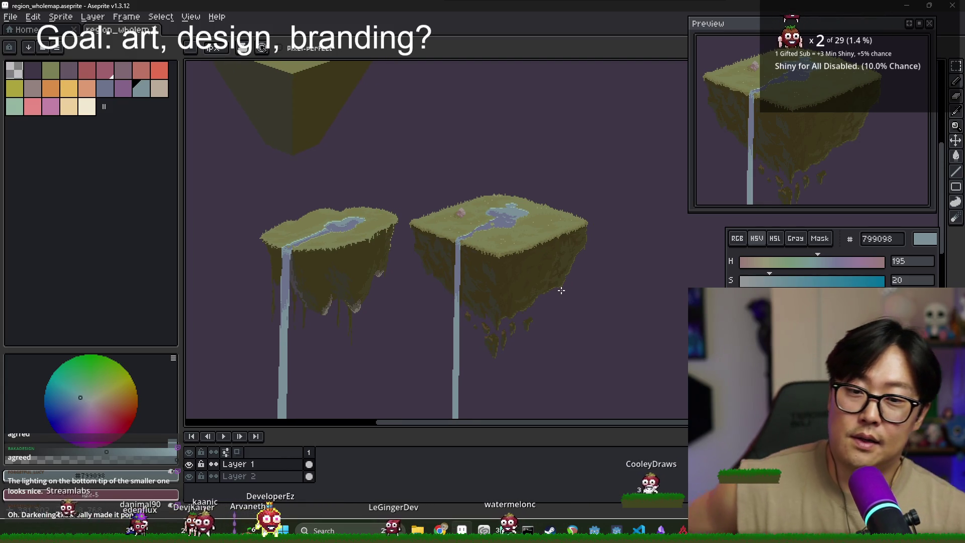
scroll(437, 298, "up", 2)
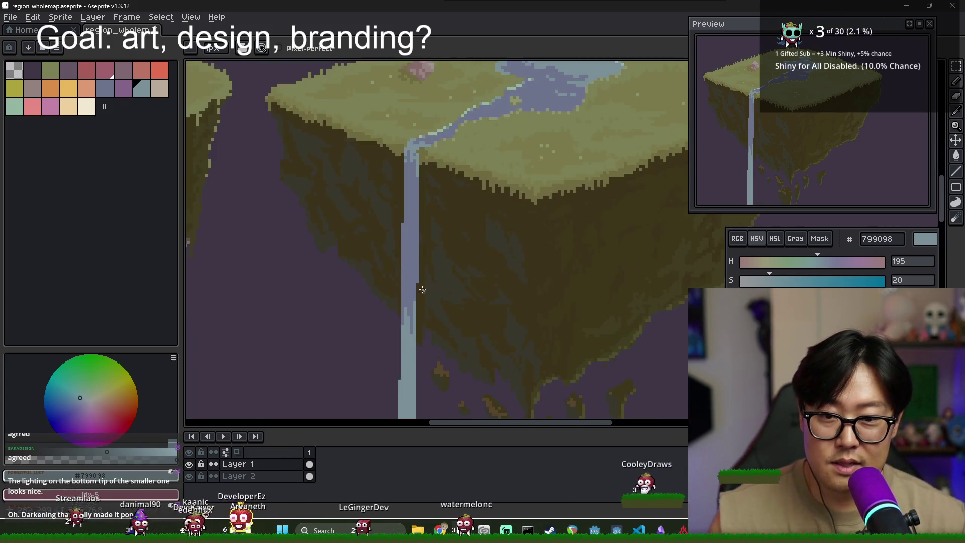
scroll(430, 329, "down", 1)
left_click_drag(430, 329, 424, 297)
left_click(403, 280, "alt")
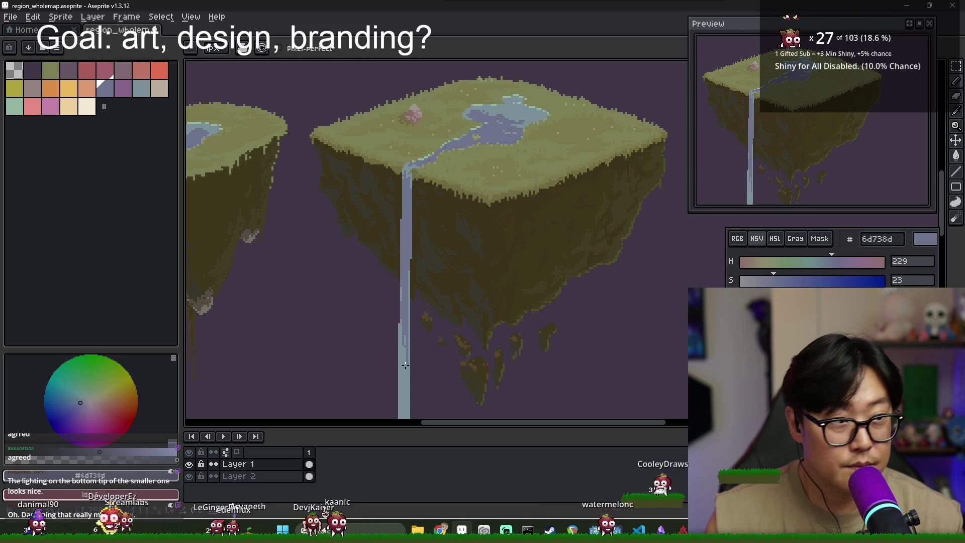
scroll(405, 366, "up", 1)
left_click(408, 321, "alt")
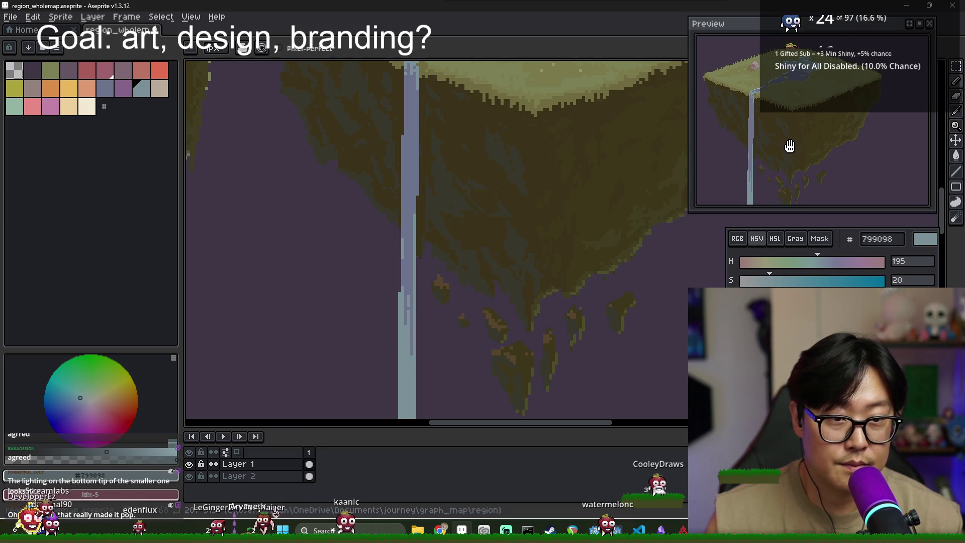
Paint-bucket fill the hollow tip of the right island's waterfall with blue-grey
scroll(790, 147, "up", 2)
scroll(411, 258, "down", 4)
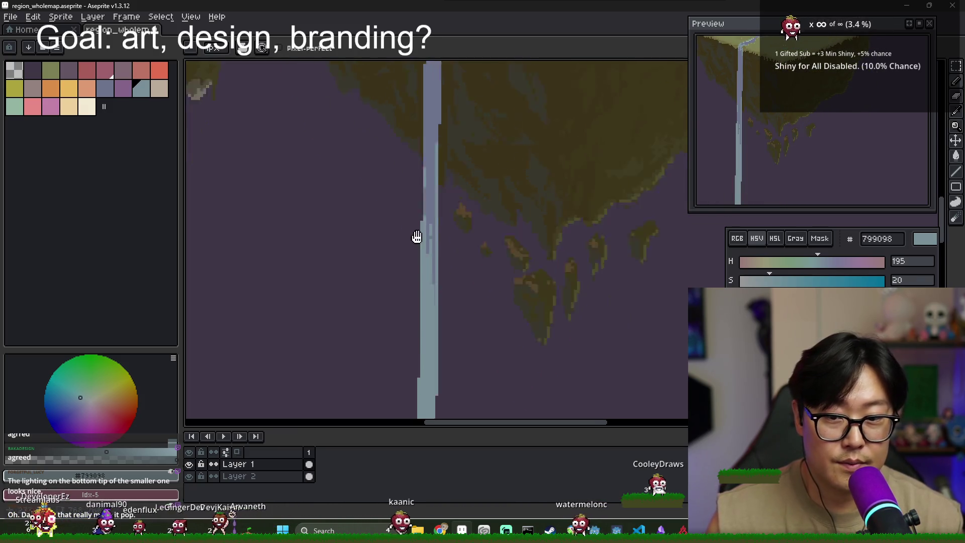
left_click_drag(463, 179, 433, 269)
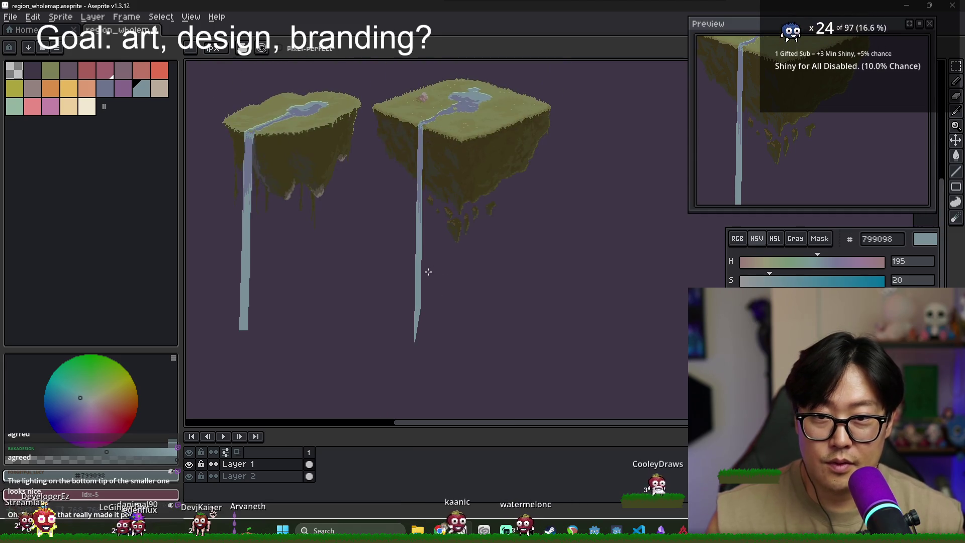
left_click_drag(418, 314, 416, 270)
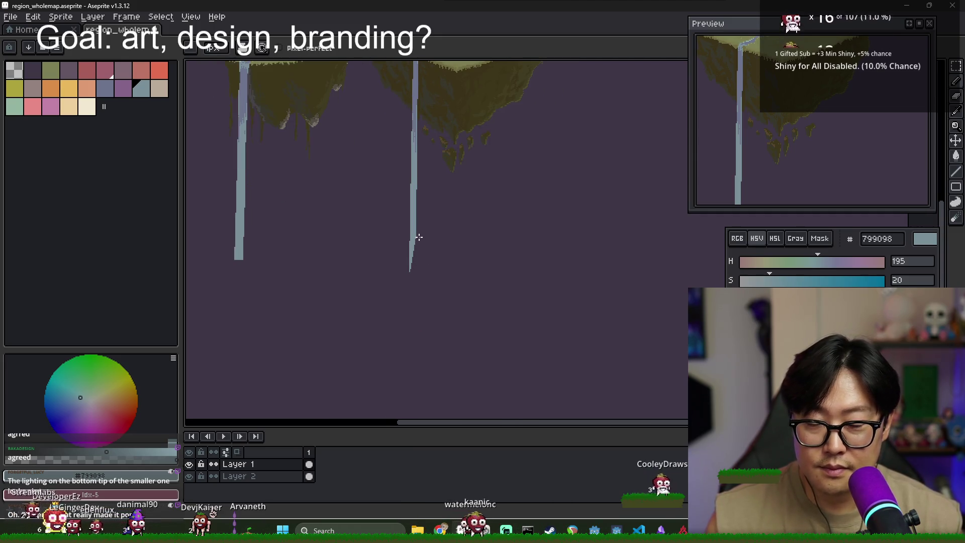
scroll(419, 236, "up", 3)
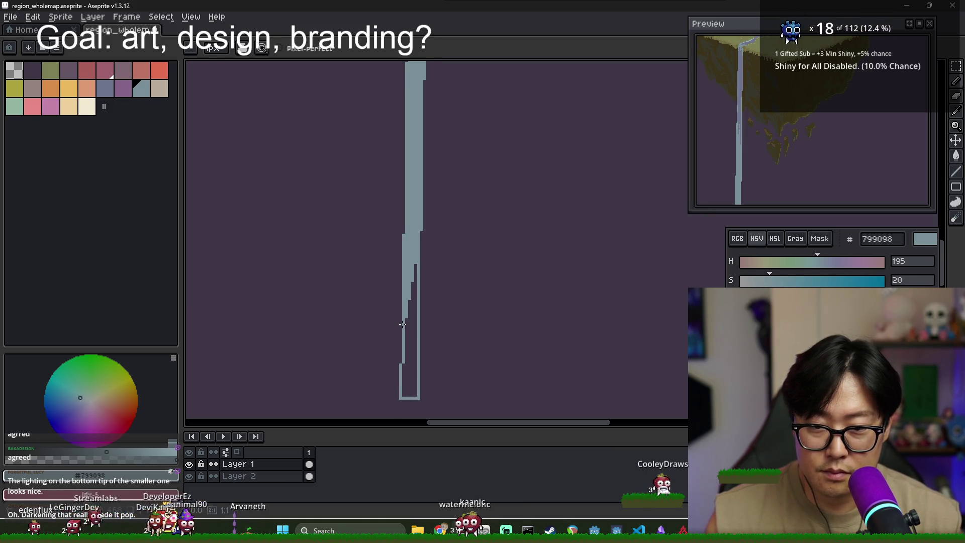
key("g")
left_click(408, 342)
Draw a rectangular marquee selection around the right island and its waterfall
scroll(414, 342, "down", 3)
left_click_drag(435, 292, 429, 320)
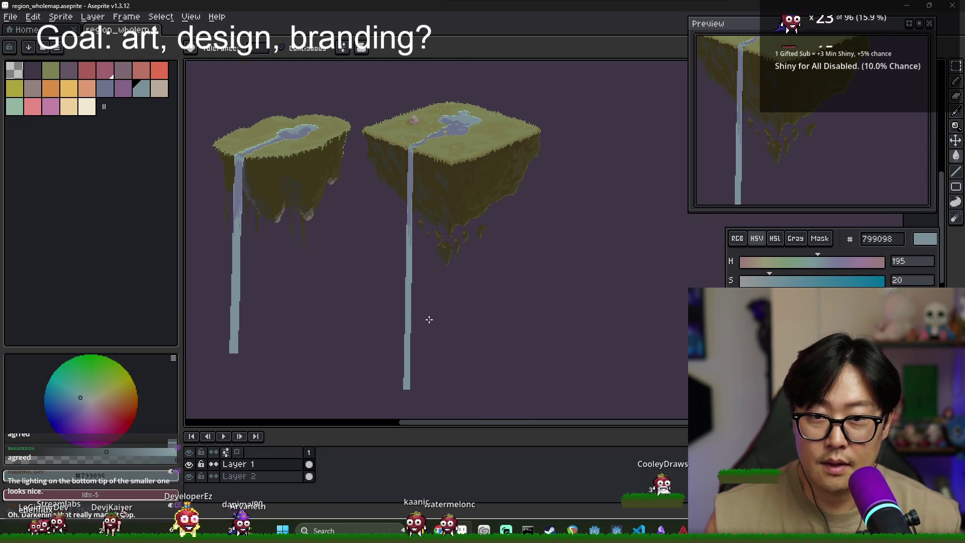
mouse_move(489, 293)
left_mouse_down()
mouse_move(450, 329)
mouse_move(428, 279)
left_mouse_up()
scroll(448, 323, "up", 2)
scroll(444, 319, "down", 2)
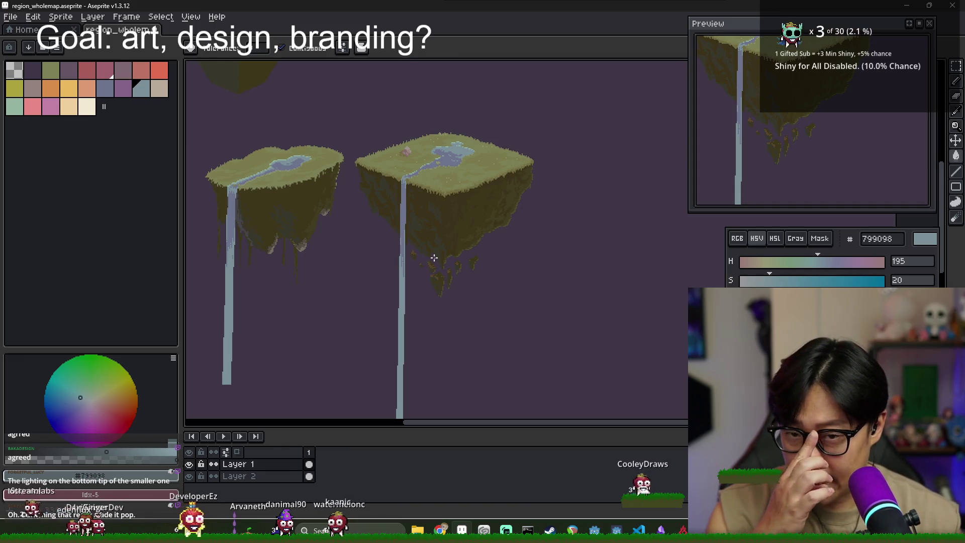
key("m")
mouse_move(445, 240)
left_mouse_down()
mouse_move(550, 409)
mouse_move(551, 384)
left_mouse_up()
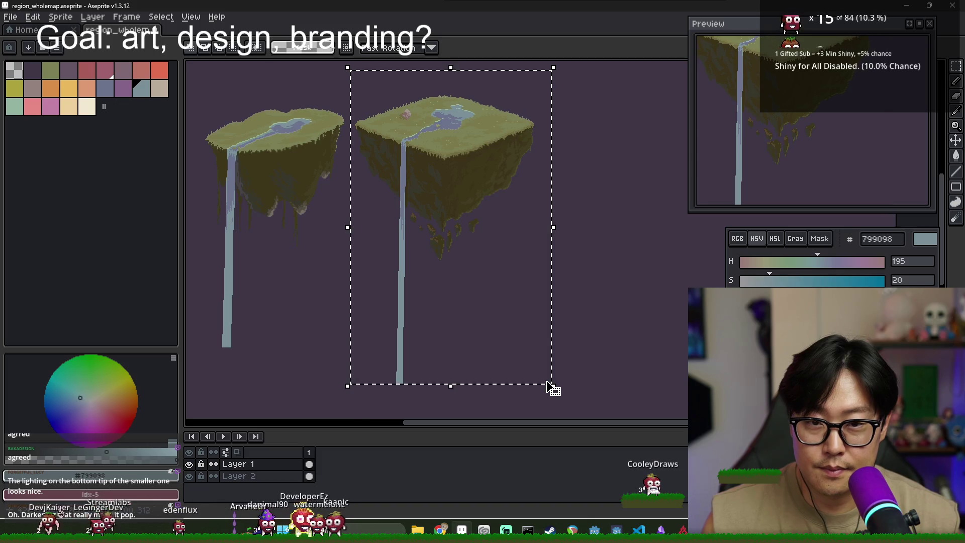
Open grassland_island.aseprite and paste in the copied island with its lake and waterfall
key("ctrl+n")
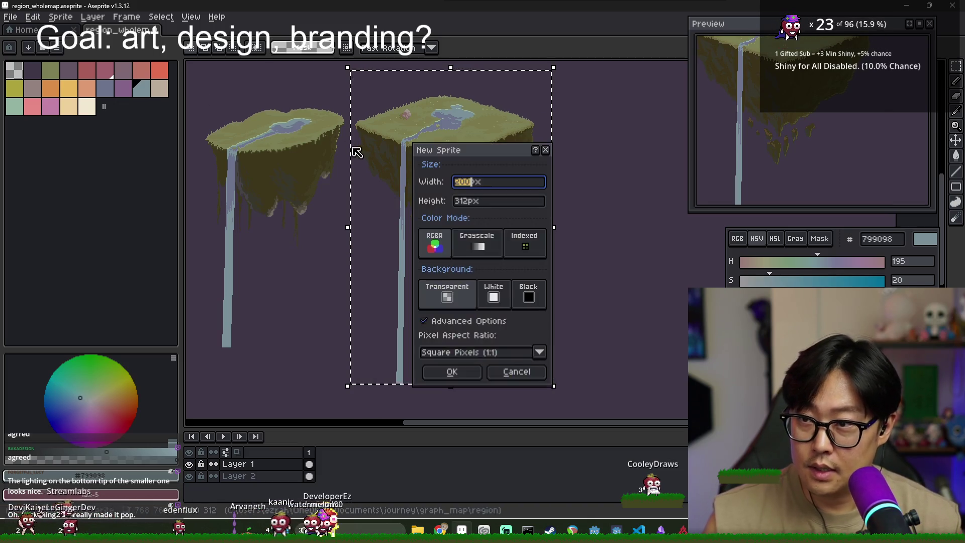
key("Escape")
key("ctrl+o")
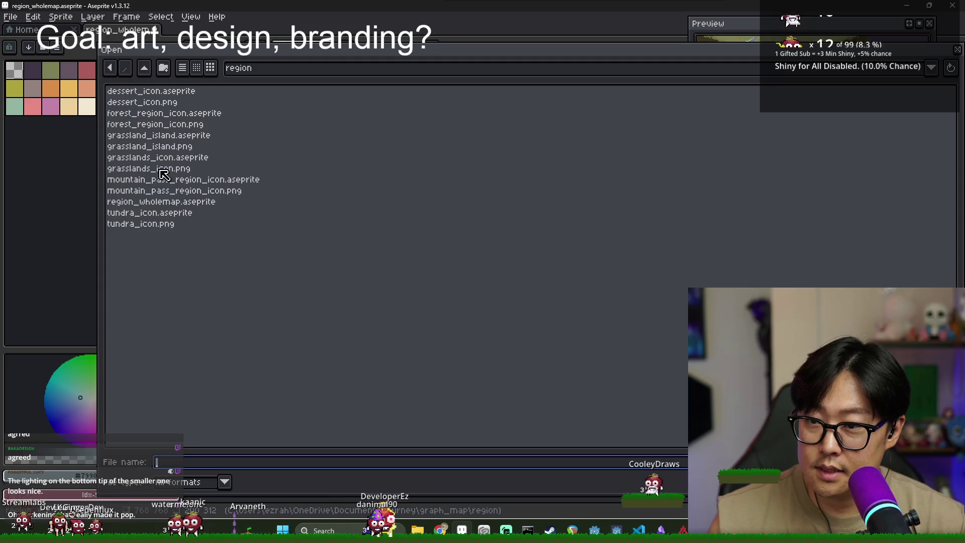
double_click(159, 135)
key("ctrl+z")
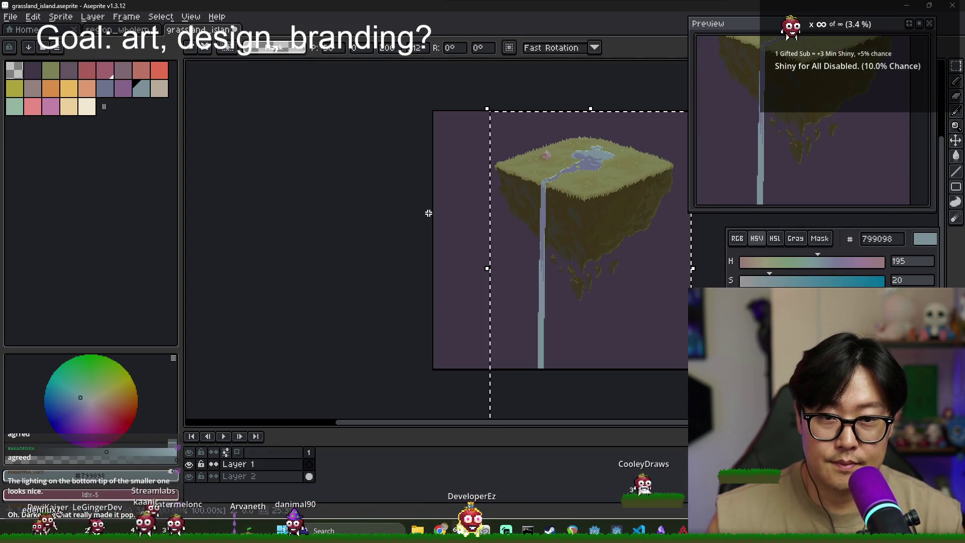